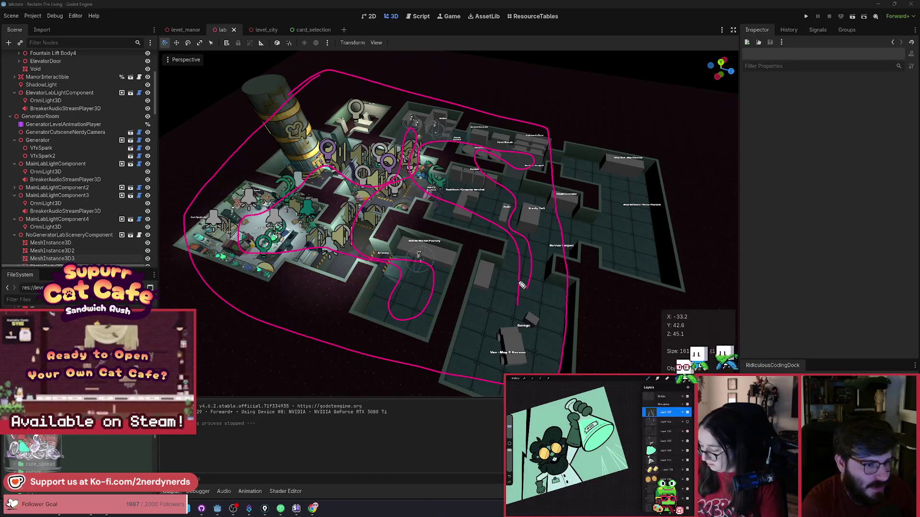
Undo the inner sketch strokes and circle four rooms on the lab map with the pen.
{"action": "key", "text": "ctrl+z"}
{"action": "key", "text": "ctrl+z"}
{"action": "key", "text": "ctrl+z"}
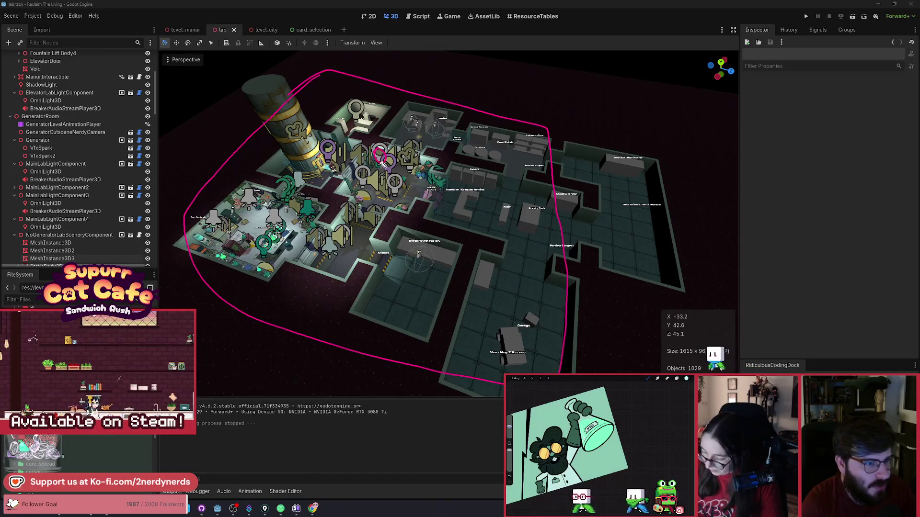
{"action": "left_click_drag", "start_coordinate": [556, 293], "coordinate": [554, 293]}
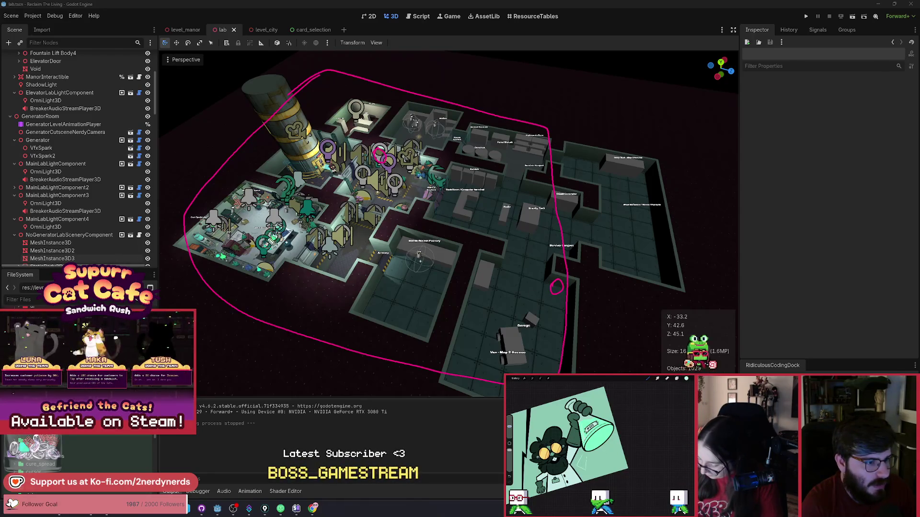
{"action": "mouse_move", "coordinate": [379, 282]}
{"action": "left_mouse_down"}
{"action": "mouse_move", "coordinate": [374, 296]}
{"action": "mouse_move", "coordinate": [379, 283]}
{"action": "left_mouse_up"}
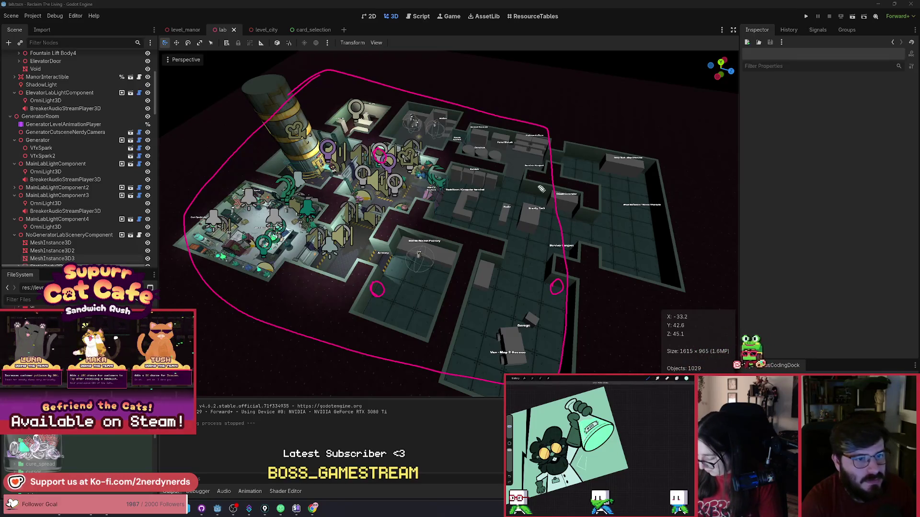
{"action": "left_click_drag", "start_coordinate": [547, 167], "coordinate": [550, 160]}
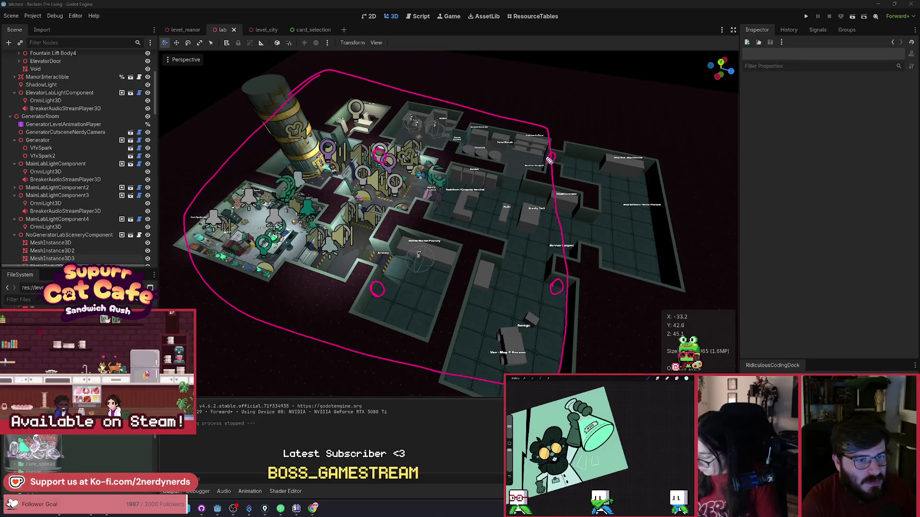
{"action": "left_click_drag", "start_coordinate": [653, 233], "coordinate": [657, 211]}
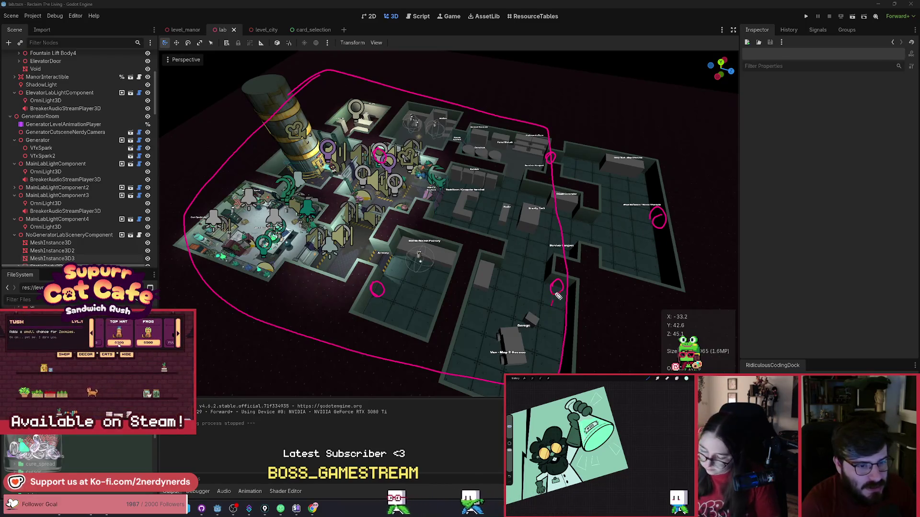
{"action": "left_click_drag", "start_coordinate": [554, 305], "coordinate": [557, 288]}
Undo the tail and far-right circle, then erase every pen sketch from the lab map.
{"action": "key", "text": "ctrl+z"}
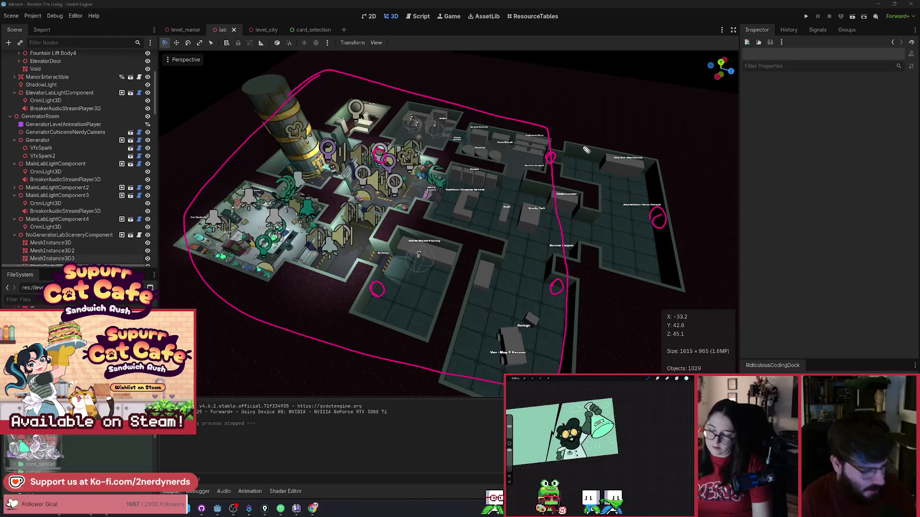
{"action": "key", "text": "ctrl+z"}
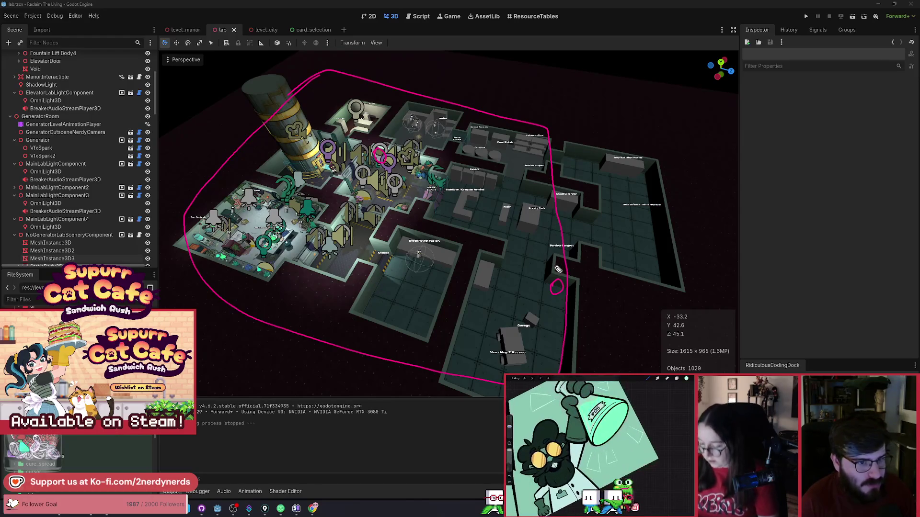
{"action": "key", "text": "e"}
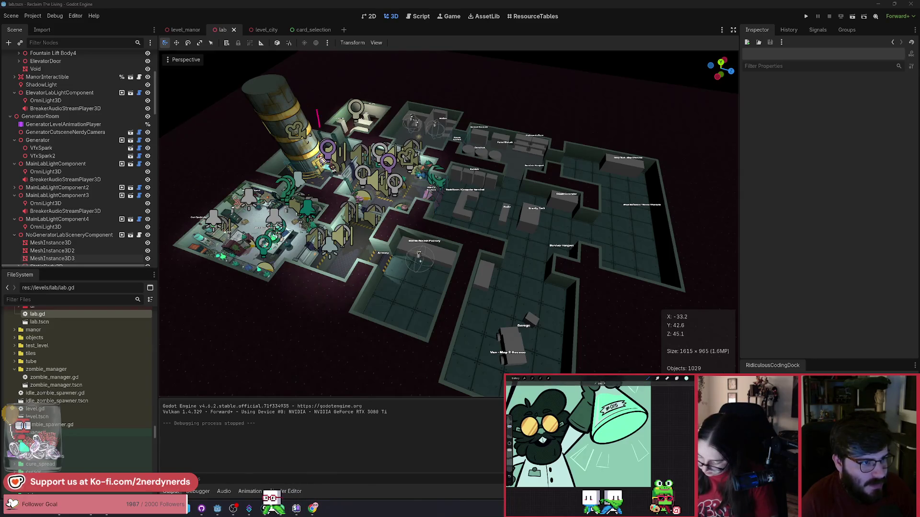
Draw three stacked boxes over the upper, middle and lower lab rooms.
{"action": "mouse_move", "coordinate": [317, 111]}
{"action": "left_mouse_down"}
{"action": "mouse_move", "coordinate": [580, 171]}
{"action": "mouse_move", "coordinate": [434, 115]}
{"action": "mouse_move", "coordinate": [314, 109]}
{"action": "left_mouse_up"}
{"action": "mouse_move", "coordinate": [318, 177]}
{"action": "left_mouse_down"}
{"action": "mouse_move", "coordinate": [318, 232]}
{"action": "mouse_move", "coordinate": [620, 225]}
{"action": "mouse_move", "coordinate": [311, 189]}
{"action": "left_mouse_up"}
{"action": "mouse_move", "coordinate": [318, 271]}
{"action": "left_mouse_down"}
{"action": "mouse_move", "coordinate": [422, 341]}
{"action": "mouse_move", "coordinate": [438, 274]}
{"action": "left_mouse_up"}
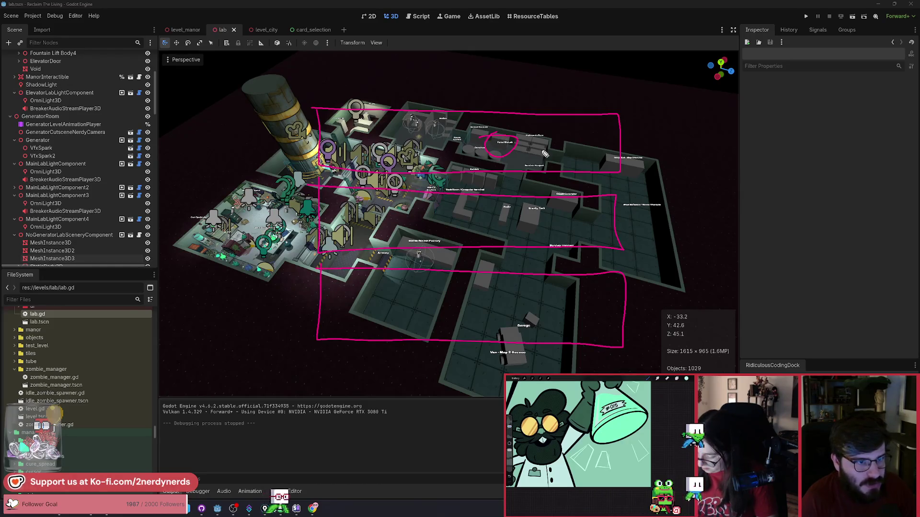
Draw three circles inside each of the three boxes.
{"action": "left_click_drag", "start_coordinate": [491, 142], "coordinate": [587, 144]}
{"action": "left_click_drag", "start_coordinate": [495, 222], "coordinate": [494, 210]}
{"action": "left_click_drag", "start_coordinate": [527, 210], "coordinate": [582, 211]}
{"action": "mouse_move", "coordinate": [515, 315]}
{"action": "left_mouse_down"}
{"action": "mouse_move", "coordinate": [499, 309]}
{"action": "mouse_move", "coordinate": [544, 306]}
{"action": "mouse_move", "coordinate": [577, 326]}
{"action": "mouse_move", "coordinate": [590, 297]}
{"action": "left_mouse_up"}
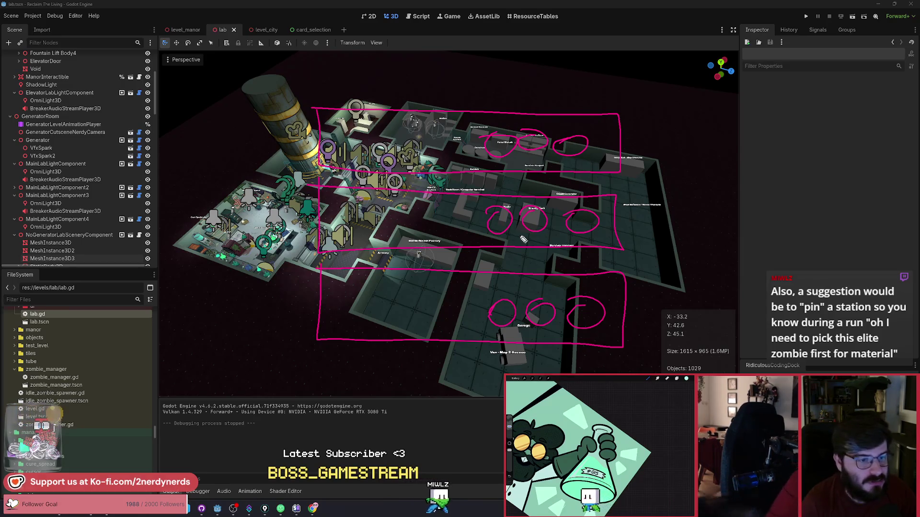
{"action": "left_click_drag", "start_coordinate": [436, 117], "coordinate": [474, 122]}
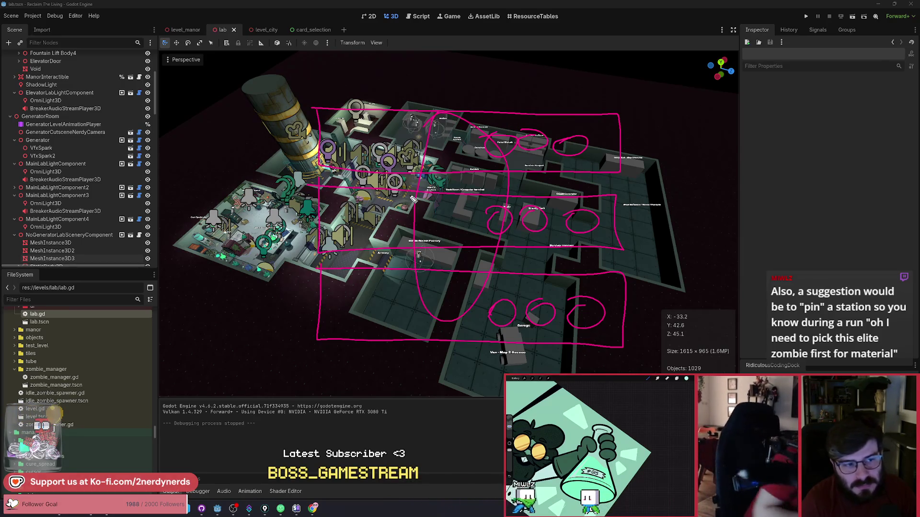
{"action": "key", "text": "ctrl+z"}
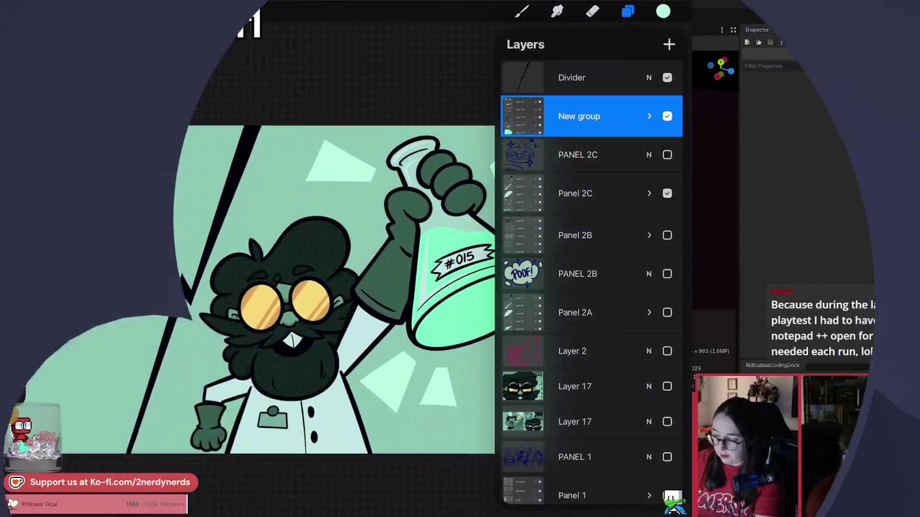
Make Layer 126 inside the New group visible, then close the layers list.
{"action": "key", "text": "e"}
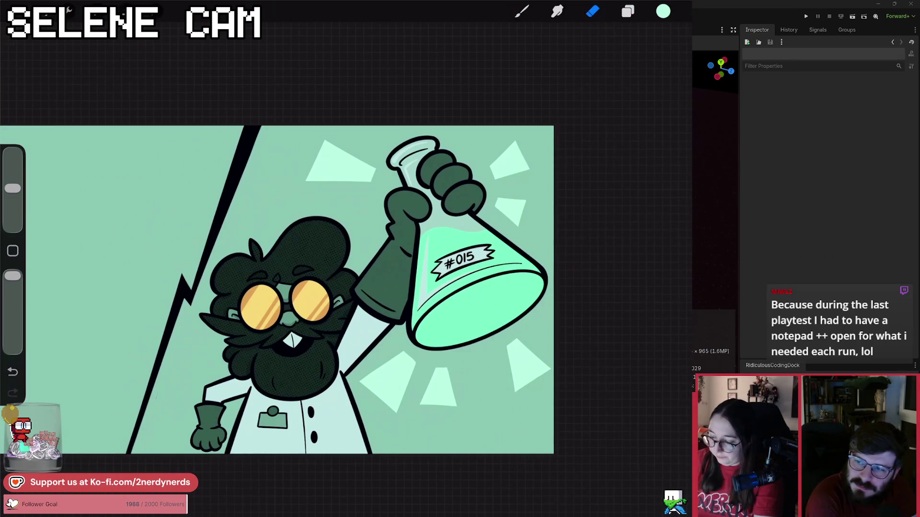
{"action": "key", "text": "l"}
{"action": "left_click", "coordinate": [649, 117]}
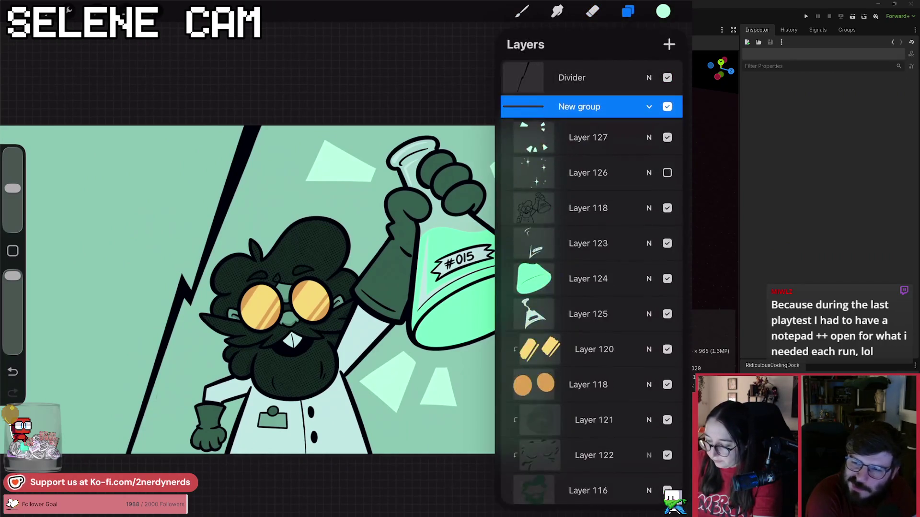
{"action": "left_click", "coordinate": [667, 171]}
{"action": "scroll", "coordinate": [591, 288], "scroll_direction": "down", "scroll_amount": 5}
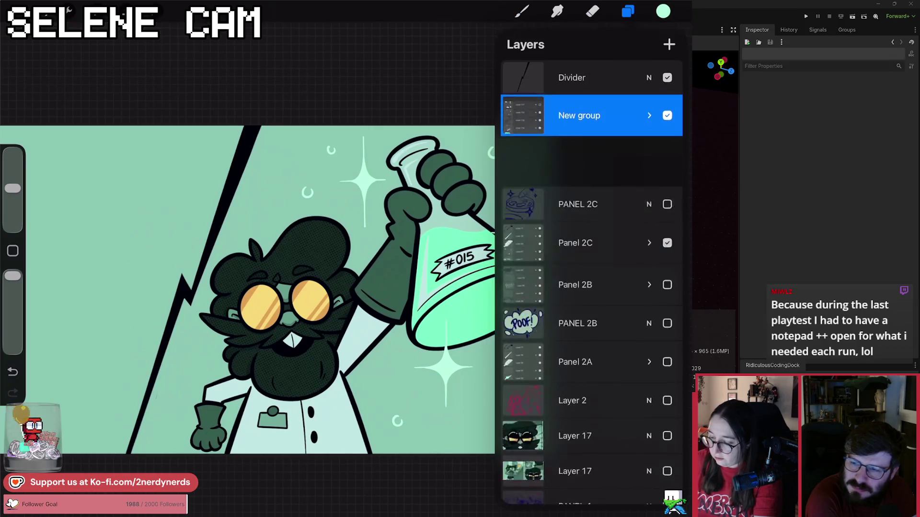
{"action": "key", "text": "e"}
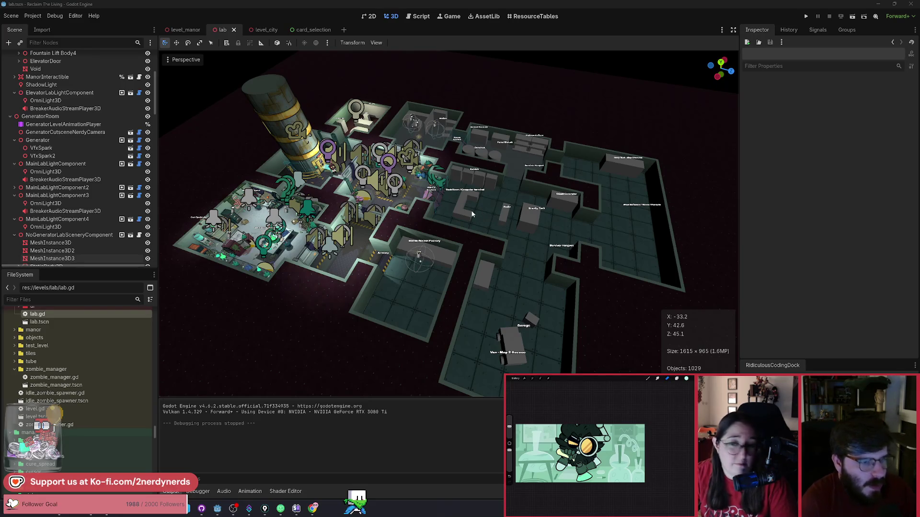
Look at the card_selection scene, then return to the lab scene in 3D.
{"action": "scroll", "coordinate": [472, 214], "scroll_direction": "up", "scroll_amount": 5}
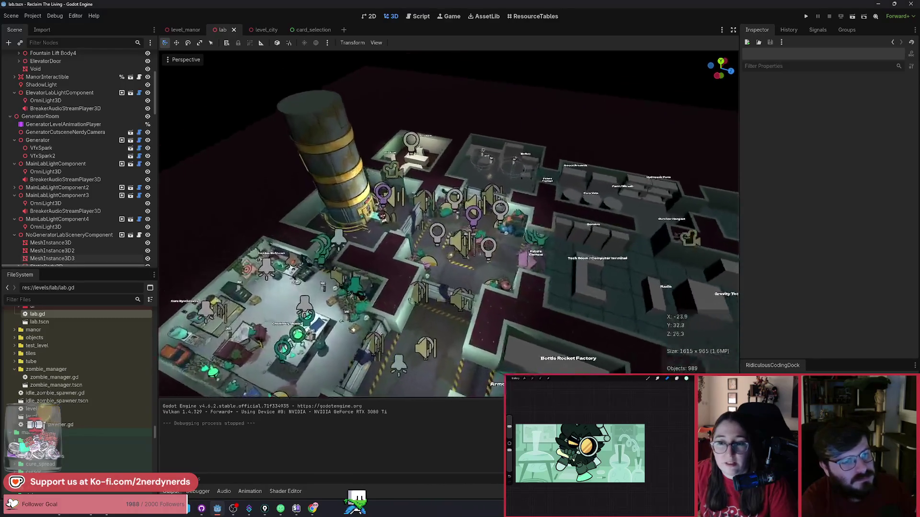
{"action": "scroll", "coordinate": [472, 214], "scroll_direction": "up", "scroll_amount": 5}
{"action": "key", "text": "alt+Tab"}
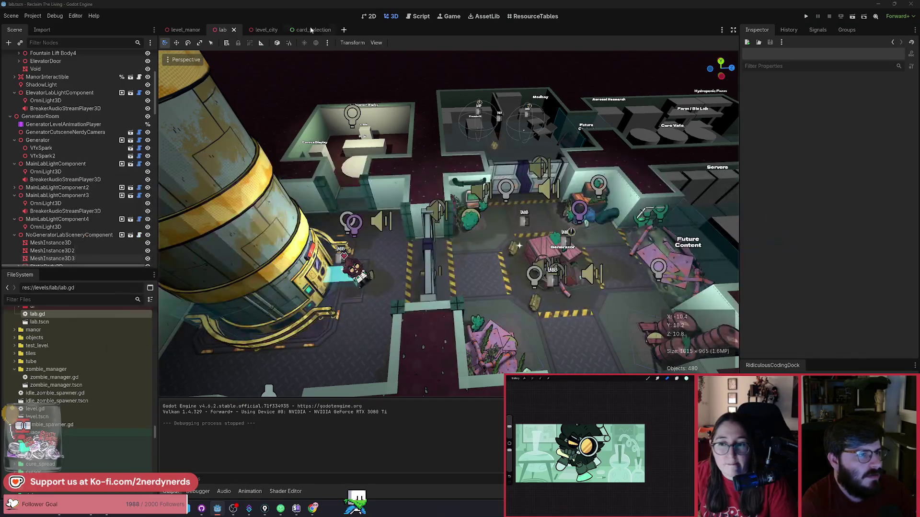
{"action": "left_click", "coordinate": [310, 30]}
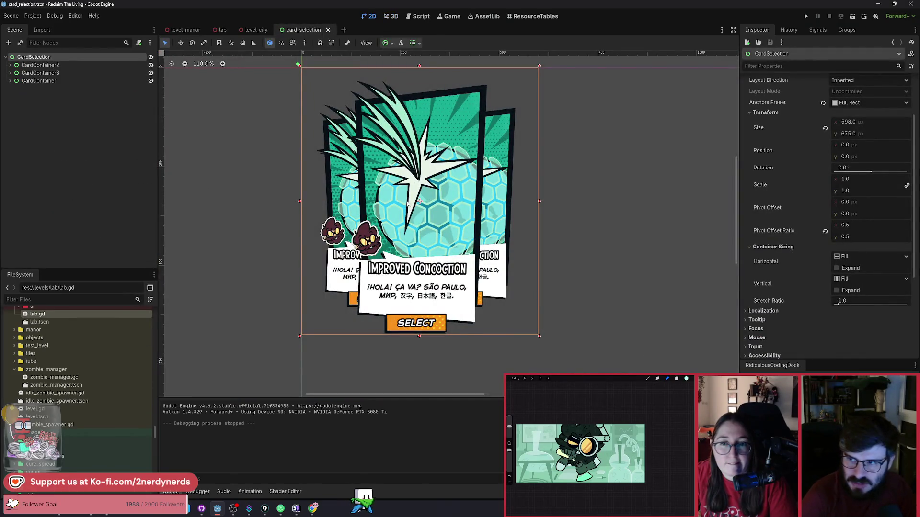
{"action": "left_click", "coordinate": [222, 30]}
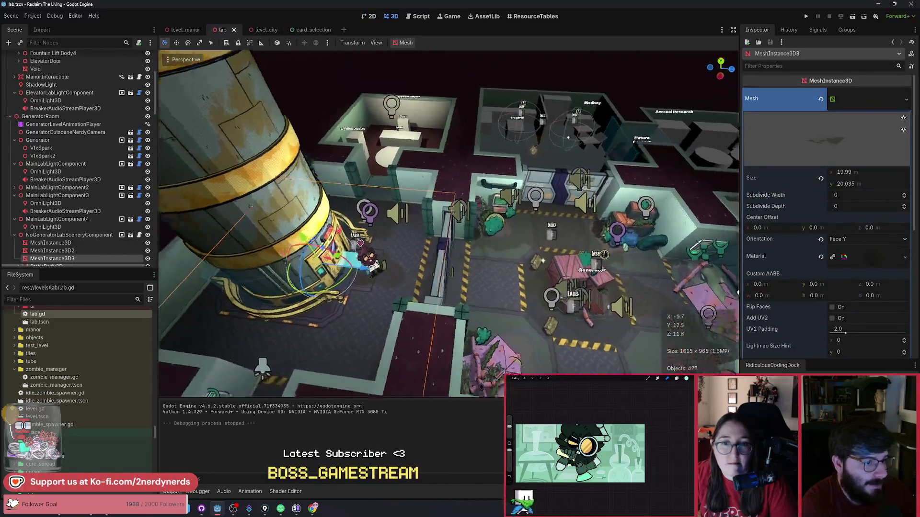
Fly the 3D view in close to the central tank and starting spot.
{"action": "key", "text": "Escape"}
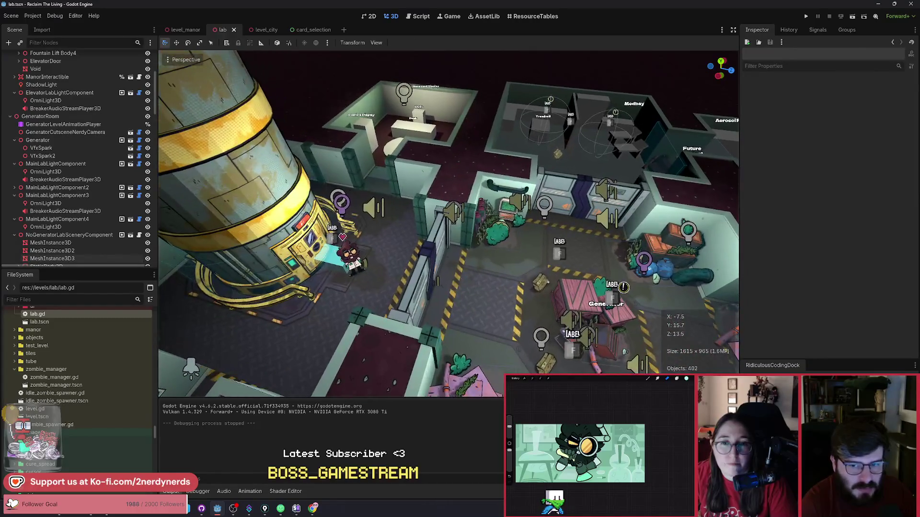
{"action": "key", "text": "w"}
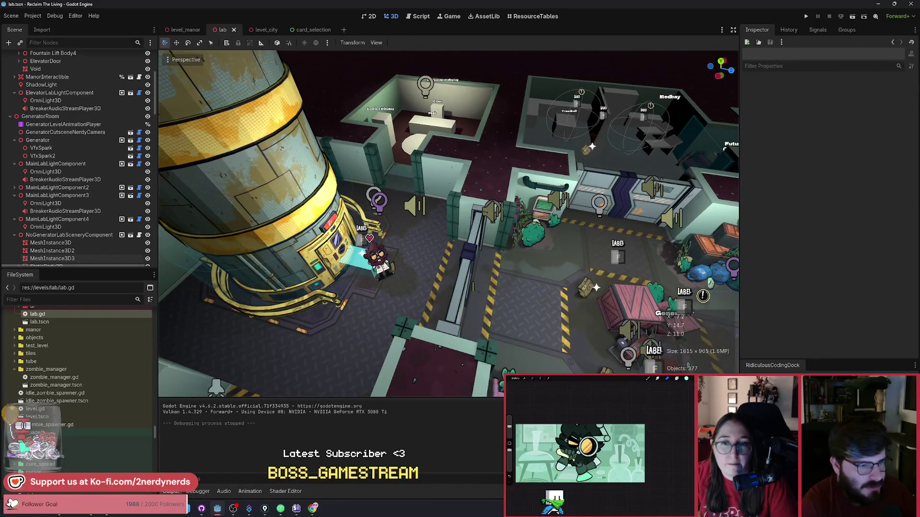
{"action": "key", "text": "a"}
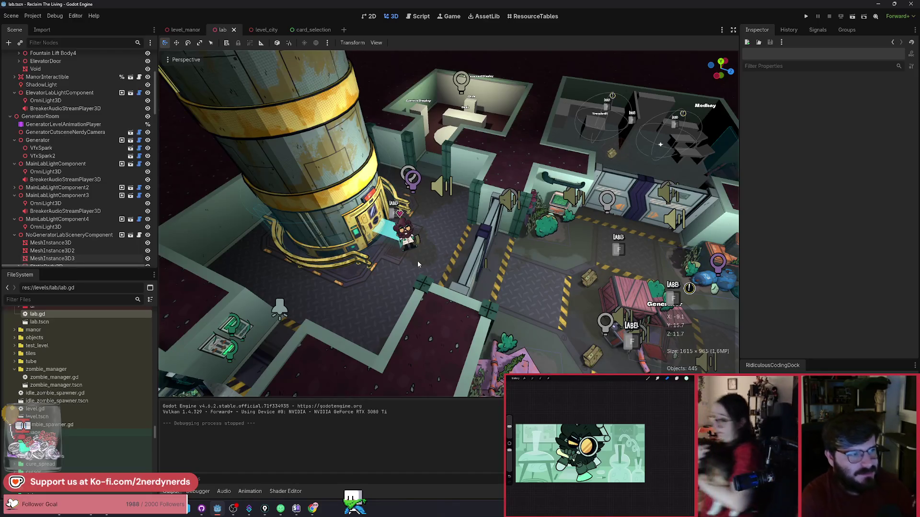
Run the scene and walk the character to The Manor door, entering it with F.
{"action": "left_click", "coordinate": [852, 16]}
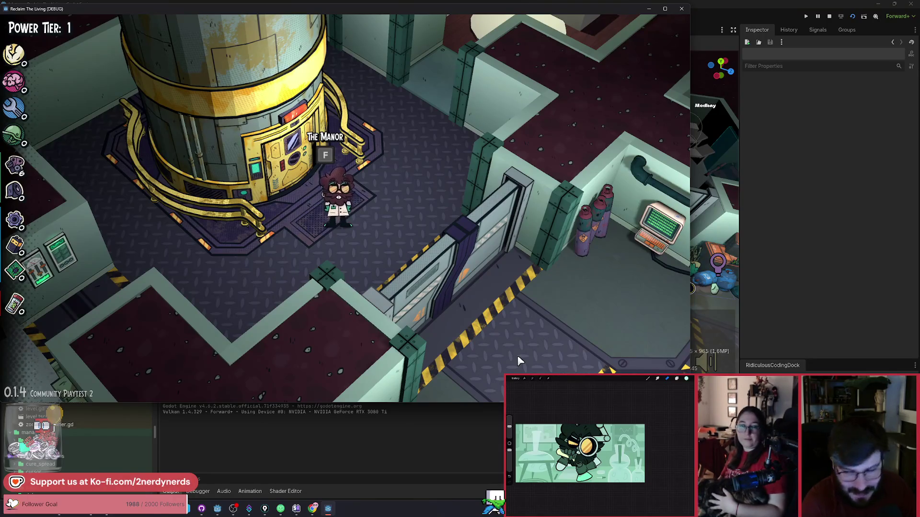
{"action": "key", "text": "d"}
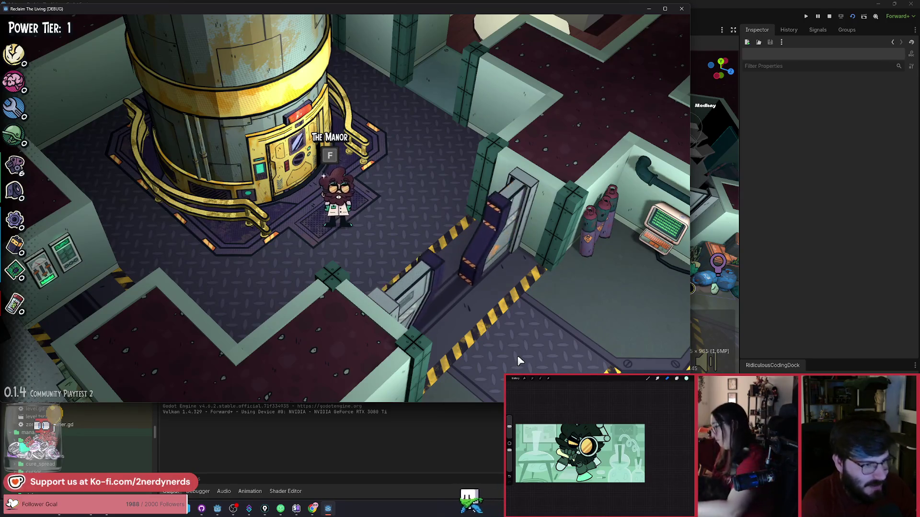
{"action": "key", "text": "s"}
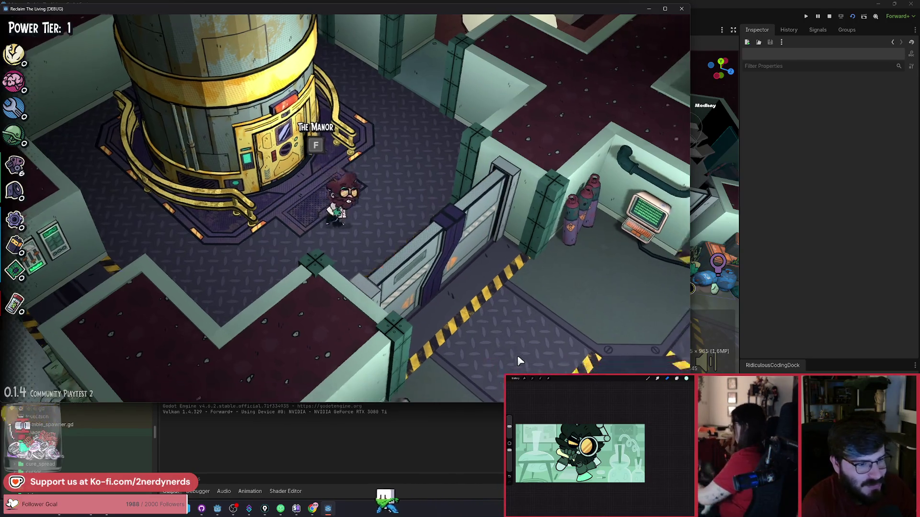
{"action": "key", "text": "w"}
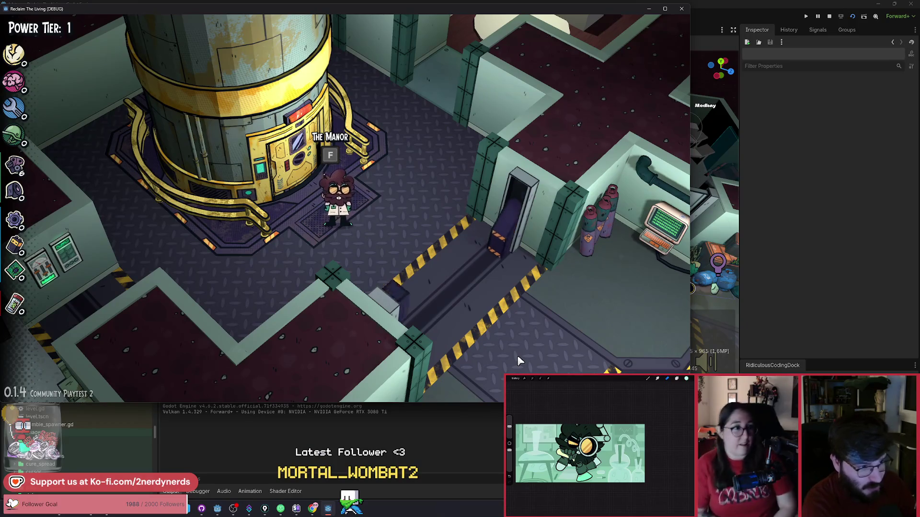
{"action": "key", "text": "f"}
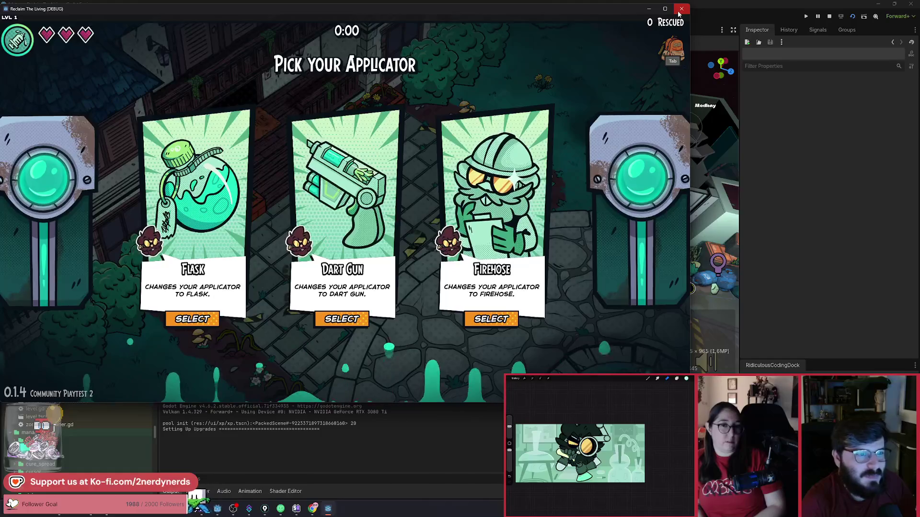
Stop the game, orbit and zoom around the lab generator, then switch to the Miro board.
{"action": "left_click", "coordinate": [680, 10]}
{"action": "scroll", "coordinate": [414, 262], "scroll_direction": "up", "scroll_amount": 5}
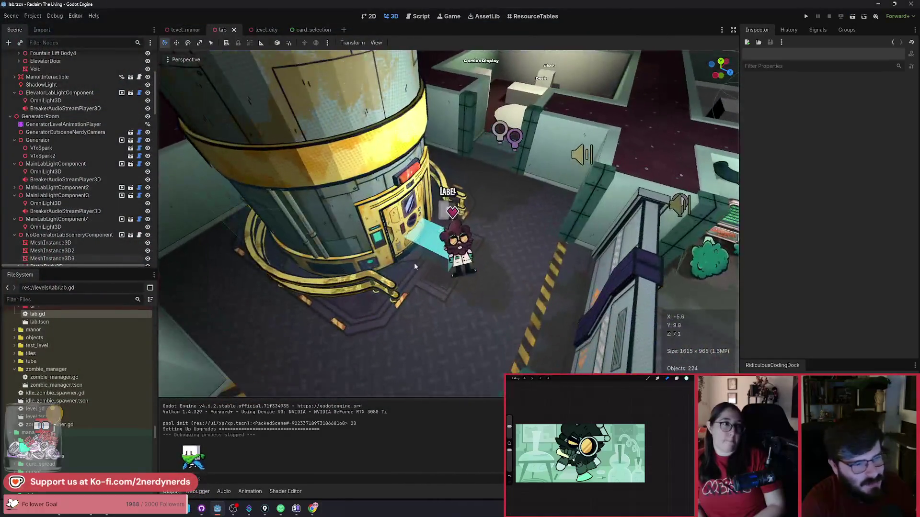
{"action": "mouse_move", "coordinate": [435, 261]}
{"action": "left_mouse_down"}
{"action": "mouse_move", "coordinate": [508, 287]}
{"action": "mouse_move", "coordinate": [456, 233]}
{"action": "left_mouse_up"}
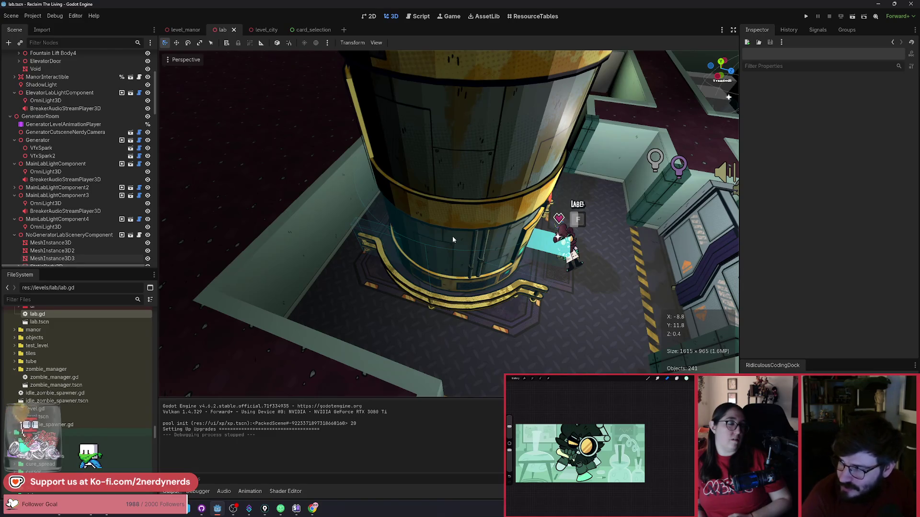
{"action": "scroll", "coordinate": [452, 237], "scroll_direction": "up", "scroll_amount": 2}
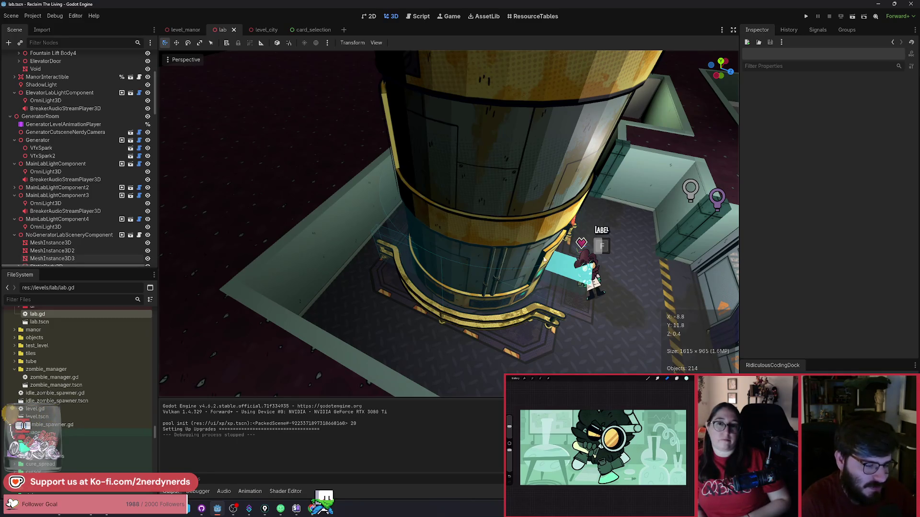
{"action": "scroll", "coordinate": [544, 259], "scroll_direction": "down", "scroll_amount": 6}
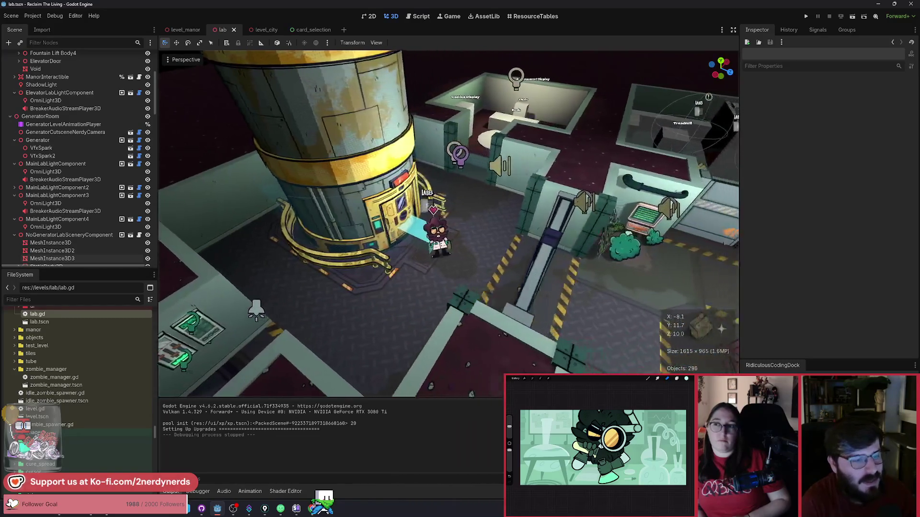
{"action": "scroll", "coordinate": [415, 304], "scroll_direction": "up", "scroll_amount": 3}
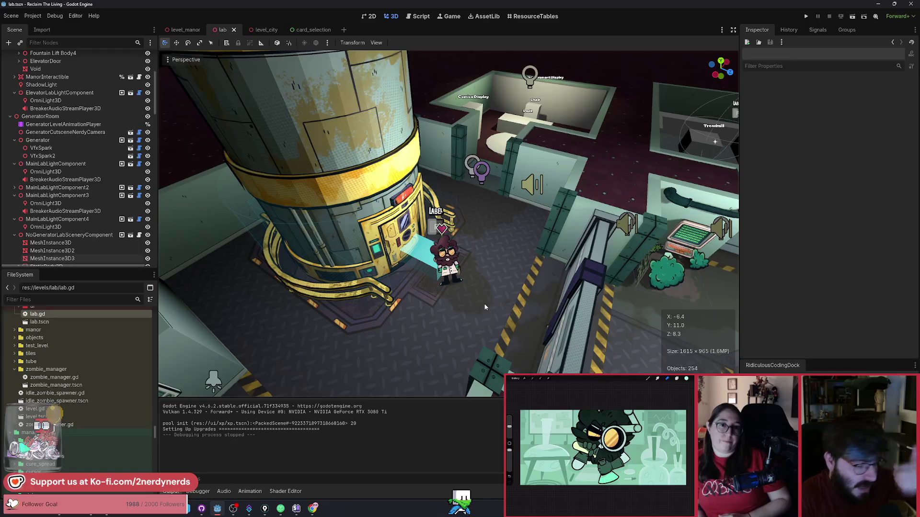
{"action": "key", "text": "alt+Tab"}
{"action": "key", "text": "alt+Tab"}
{"action": "key", "text": "alt+Tab"}
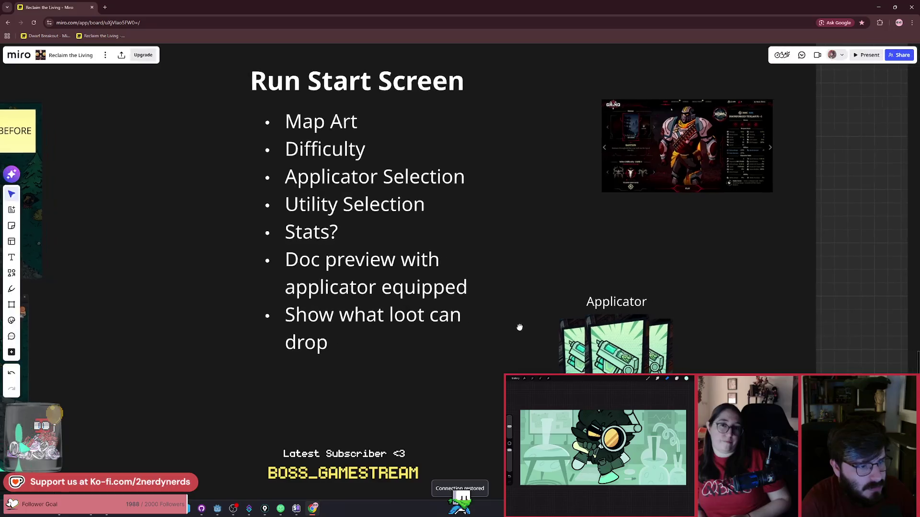
{"action": "scroll", "coordinate": [441, 277], "scroll_direction": "up", "scroll_amount": 3}
{"action": "scroll", "coordinate": [378, 249], "scroll_direction": "down", "scroll_amount": 4}
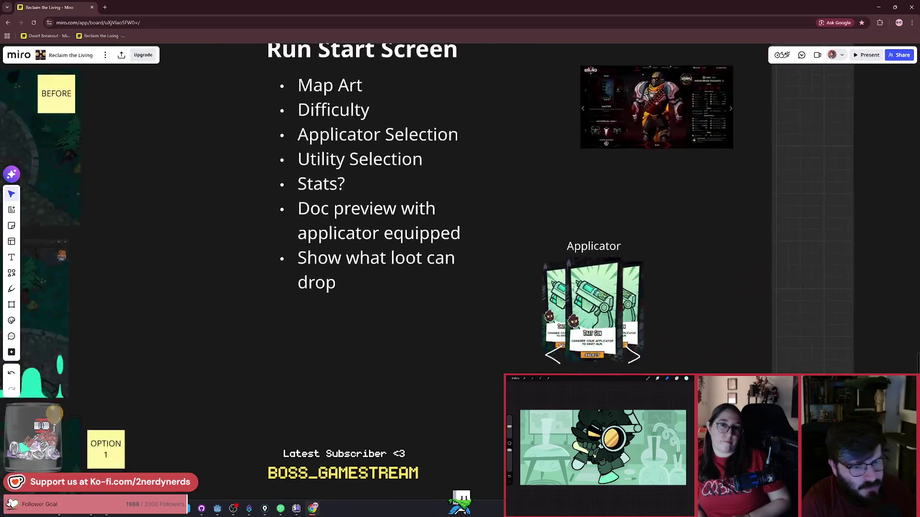
{"action": "scroll", "coordinate": [568, 297], "scroll_direction": "up", "scroll_amount": 1}
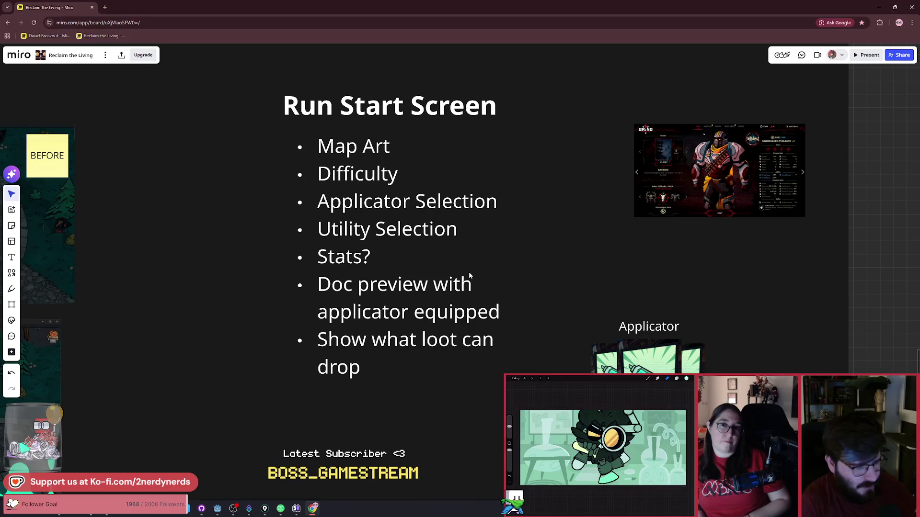
{"action": "scroll", "coordinate": [468, 271], "scroll_direction": "up", "scroll_amount": 2}
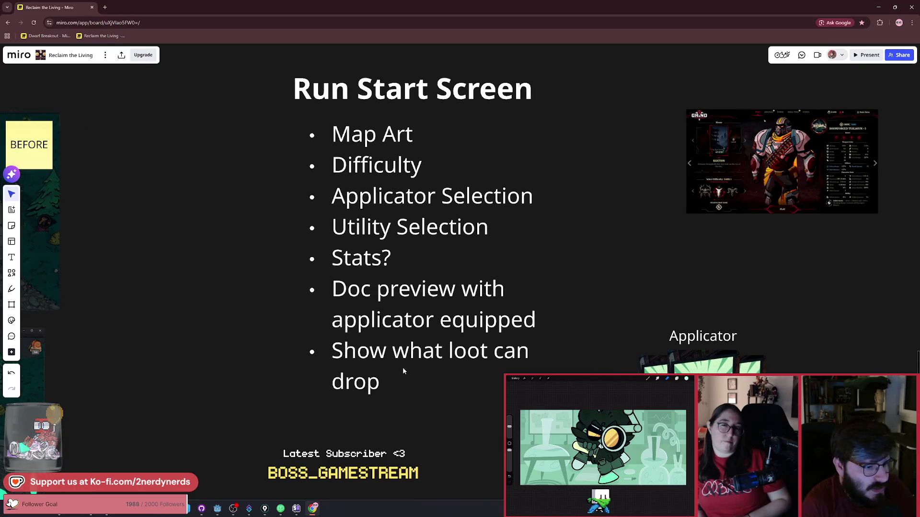
{"action": "double_click", "coordinate": [386, 358]}
{"action": "triple_click", "coordinate": [386, 358]}
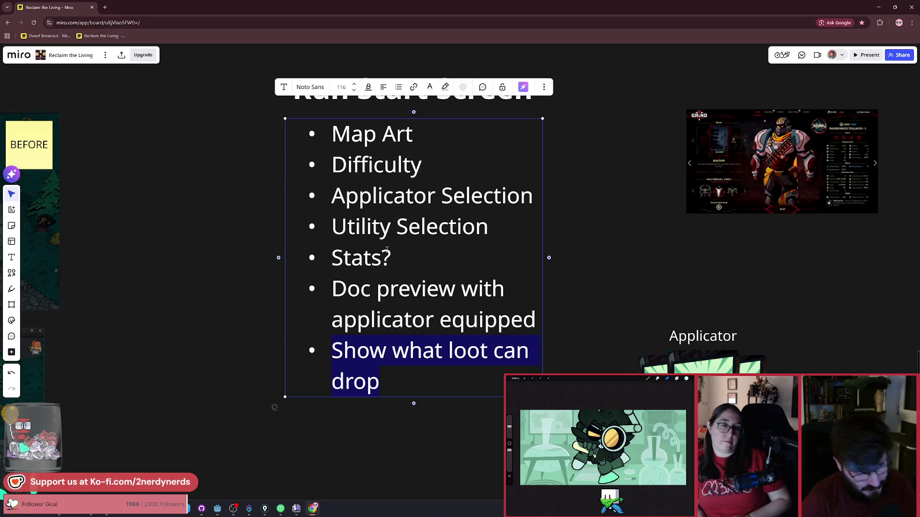
{"action": "mouse_move", "coordinate": [331, 195]}
{"action": "left_mouse_down"}
{"action": "mouse_move", "coordinate": [535, 257]}
{"action": "mouse_move", "coordinate": [530, 203]}
{"action": "left_mouse_up"}
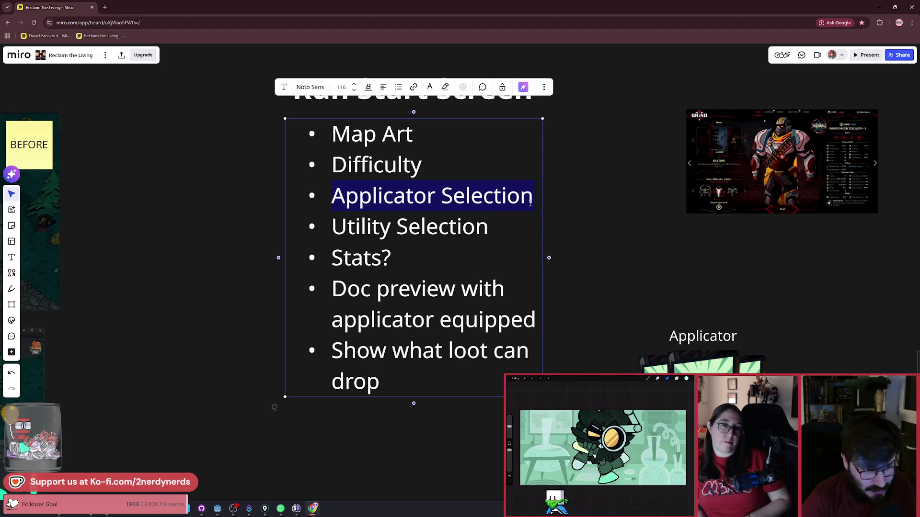
{"action": "left_click", "coordinate": [473, 228]}
{"action": "triple_click", "coordinate": [456, 393]}
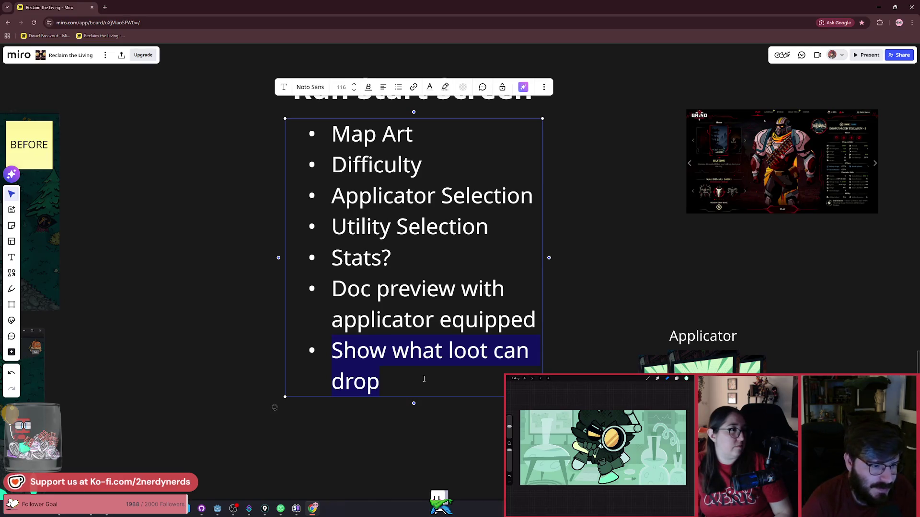
{"action": "left_click", "coordinate": [617, 271]}
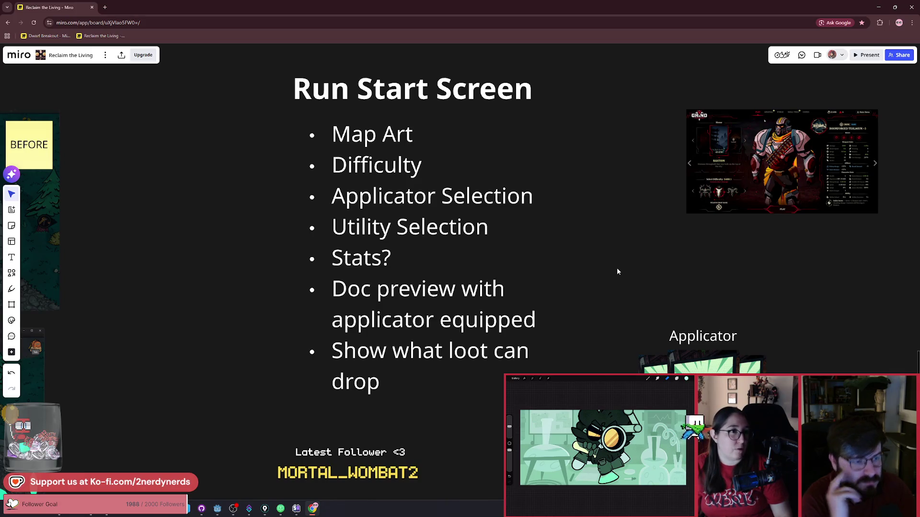
{"action": "scroll", "coordinate": [619, 270], "scroll_direction": "down", "scroll_amount": 2}
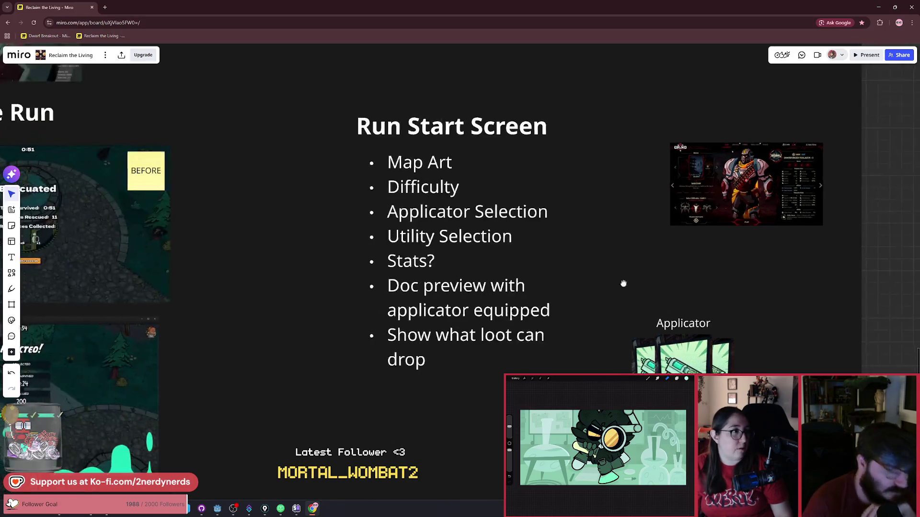
{"action": "scroll", "coordinate": [545, 252], "scroll_direction": "right", "scroll_amount": 2}
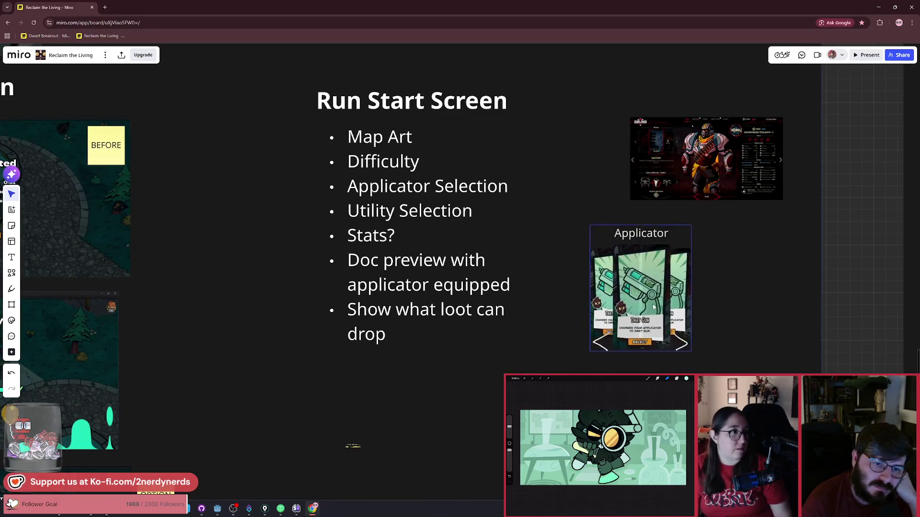
{"action": "scroll", "coordinate": [647, 307], "scroll_direction": "up", "scroll_amount": 2}
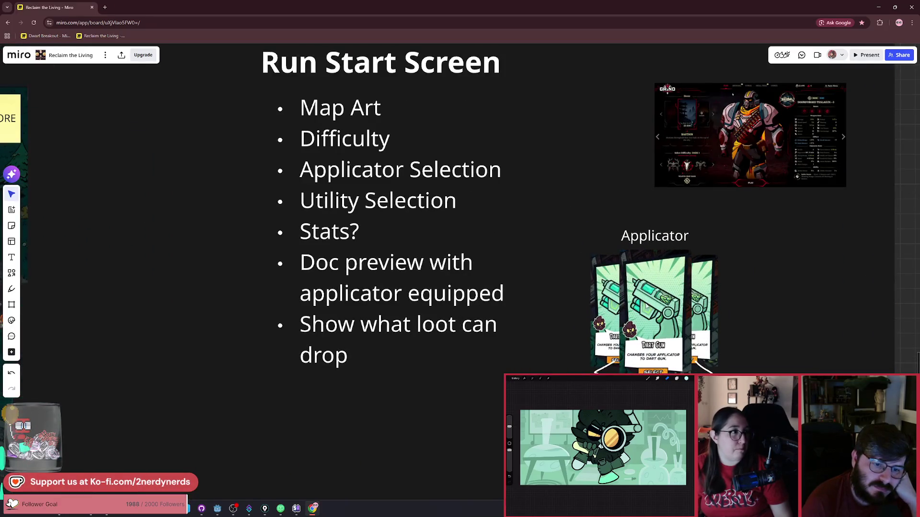
{"action": "scroll", "coordinate": [647, 305], "scroll_direction": "up", "scroll_amount": 1}
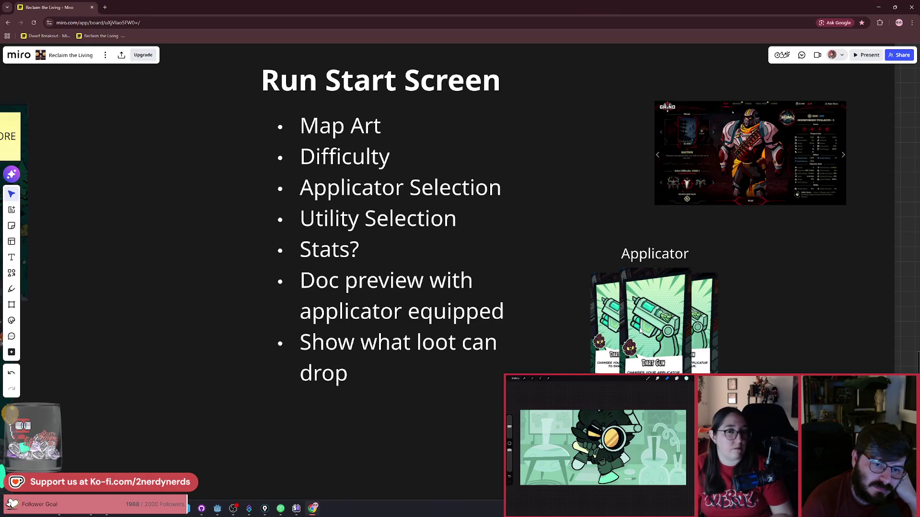
{"action": "mouse_move", "coordinate": [767, 383]}
{"action": "left_mouse_down"}
{"action": "mouse_move", "coordinate": [589, 243]}
{"action": "mouse_move", "coordinate": [554, 226]}
{"action": "left_mouse_up"}
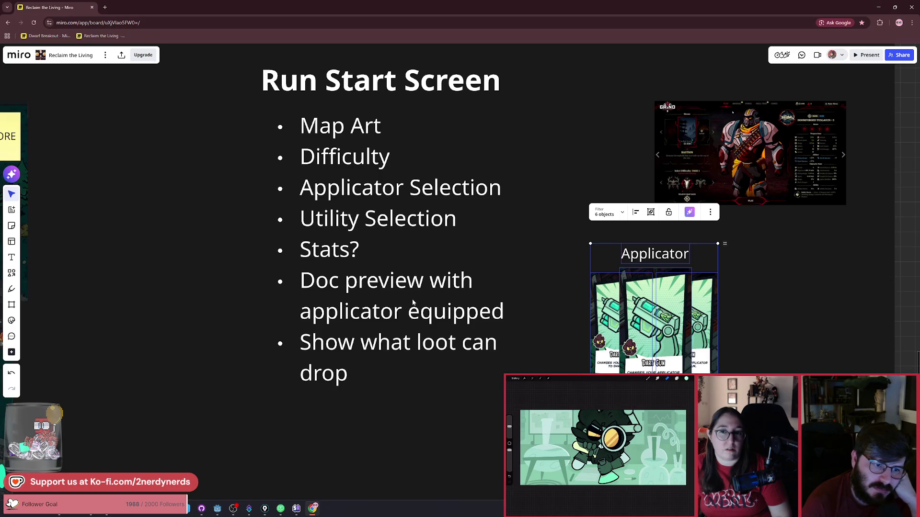
{"action": "left_click", "coordinate": [540, 278]}
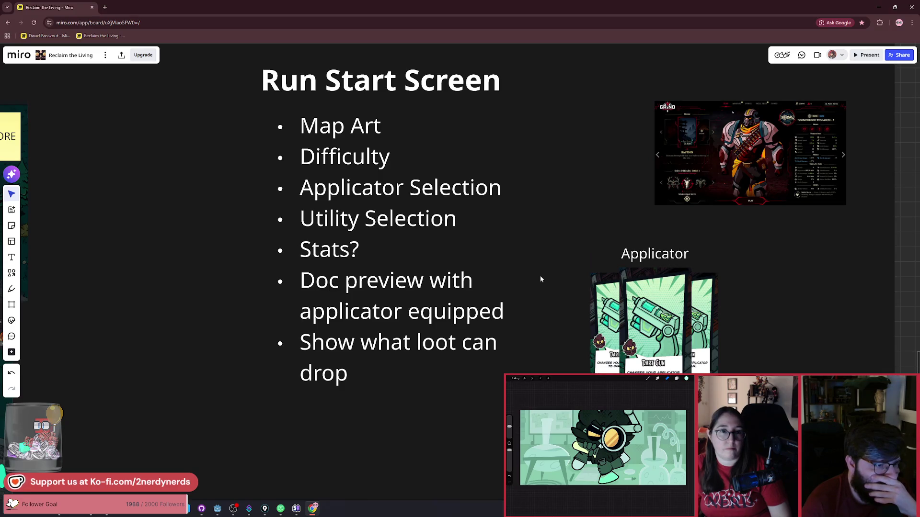
{"action": "mouse_move", "coordinate": [559, 421]}
{"action": "left_mouse_down"}
{"action": "mouse_move", "coordinate": [333, 180]}
{"action": "mouse_move", "coordinate": [231, 95]}
{"action": "left_mouse_up"}
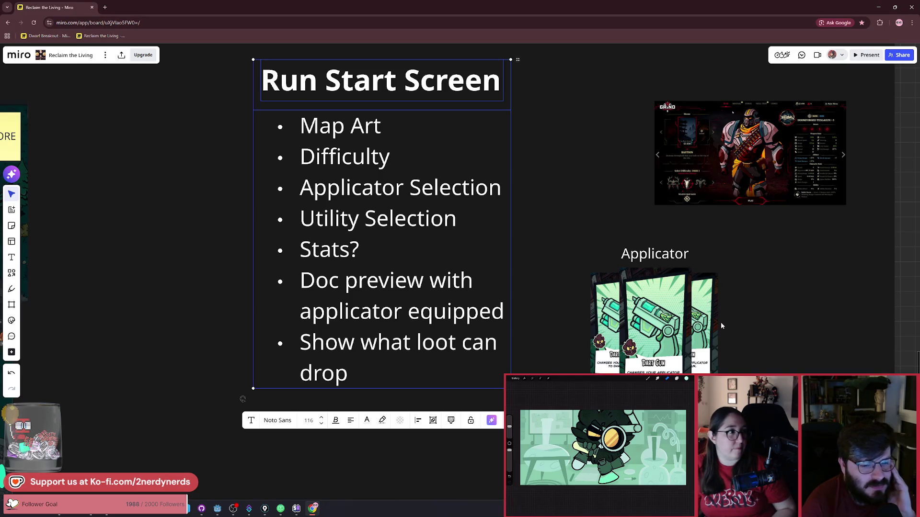
{"action": "left_click", "coordinate": [527, 194]}
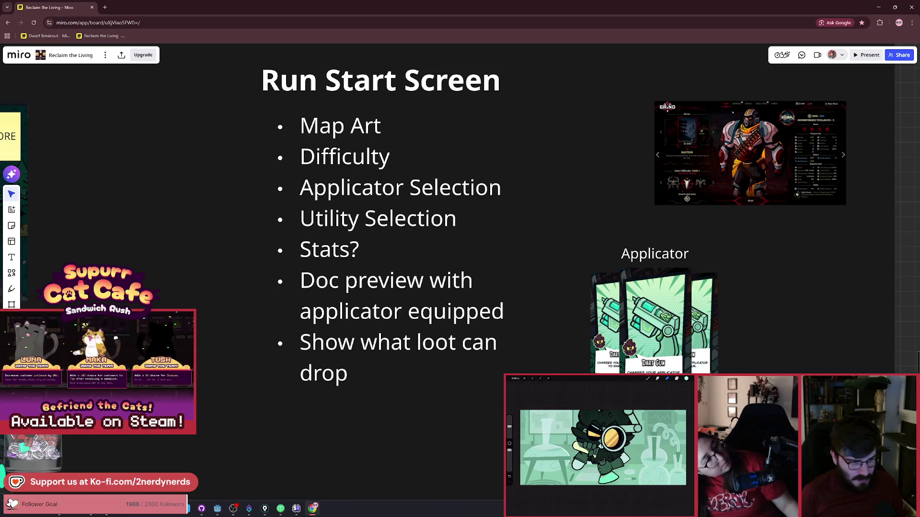
Return to Godot and orbit, zoom and pan to view the lab rooms from above.
{"action": "key", "text": "alt+Tab"}
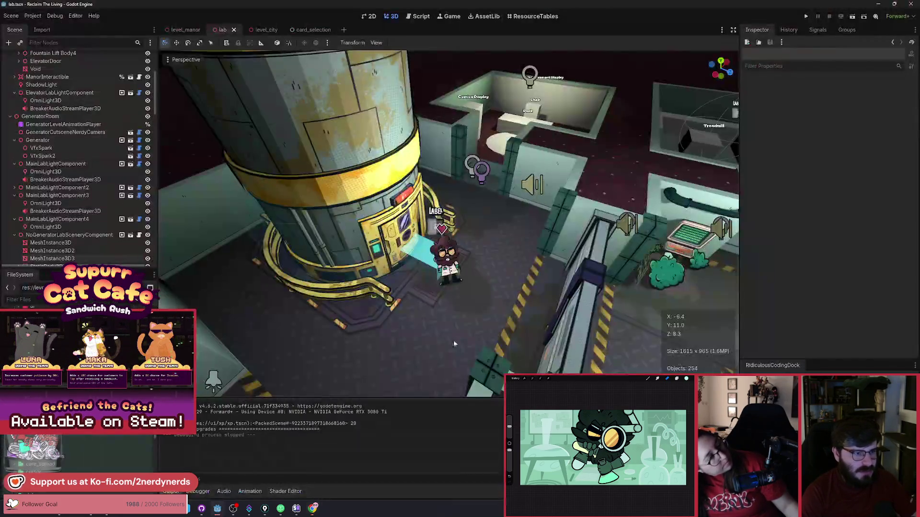
{"action": "scroll", "coordinate": [448, 224], "scroll_direction": "down", "scroll_amount": 5}
{"action": "scroll", "coordinate": [427, 291], "scroll_direction": "up", "scroll_amount": 3}
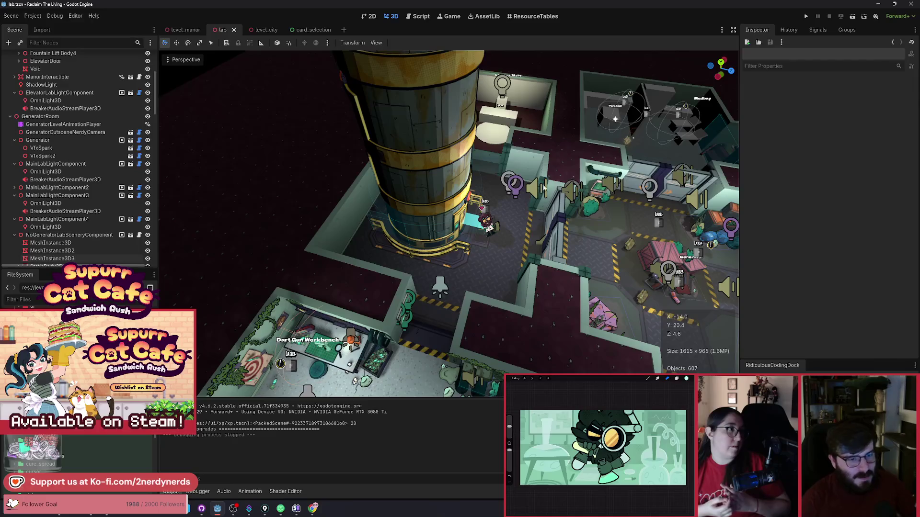
{"action": "mouse_move", "coordinate": [490, 248]}
{"action": "left_mouse_down"}
{"action": "mouse_move", "coordinate": [450, 269]}
{"action": "mouse_move", "coordinate": [454, 261]}
{"action": "left_mouse_up"}
{"action": "left_click_drag", "start_coordinate": [545, 285], "coordinate": [561, 238]}
{"action": "left_click_drag", "start_coordinate": [578, 329], "coordinate": [364, 197]}
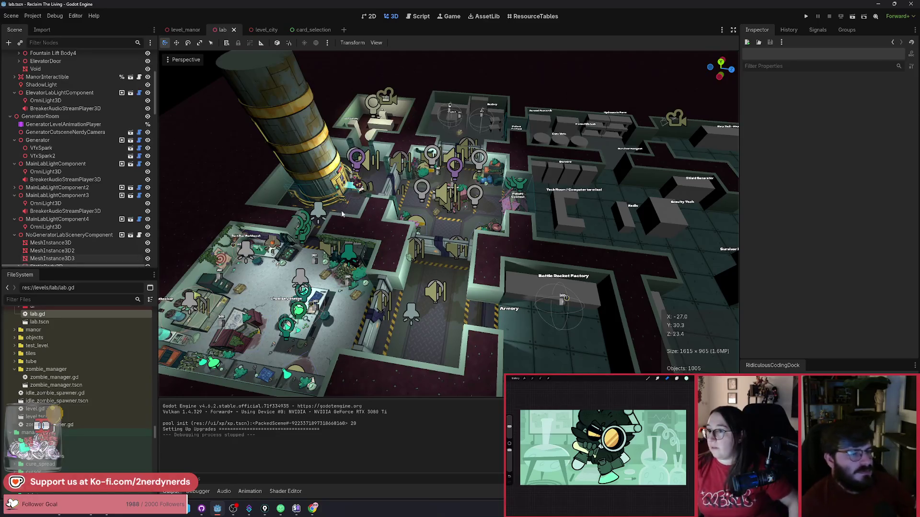
Zoom in on the tower door, orbit to its left side, then zoom back out.
{"action": "scroll", "coordinate": [342, 215], "scroll_direction": "up", "scroll_amount": 5}
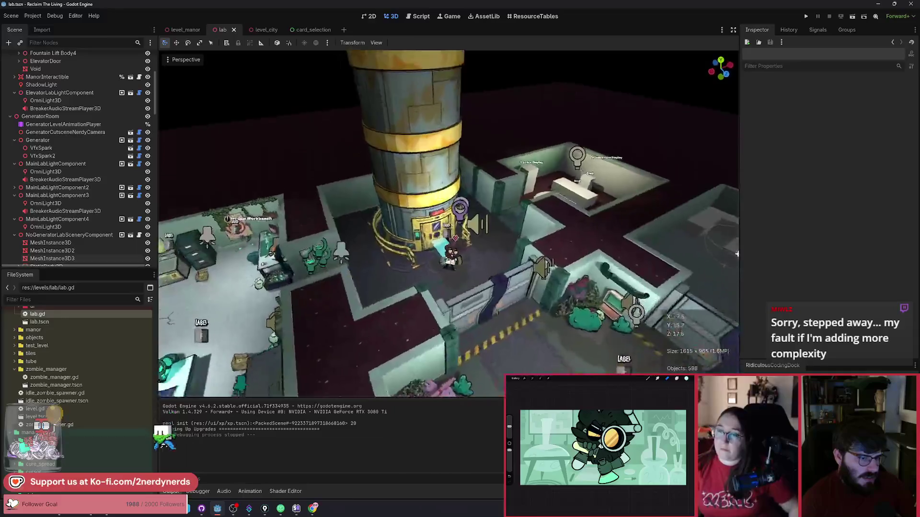
{"action": "scroll", "coordinate": [736, 254], "scroll_direction": "up", "scroll_amount": 6}
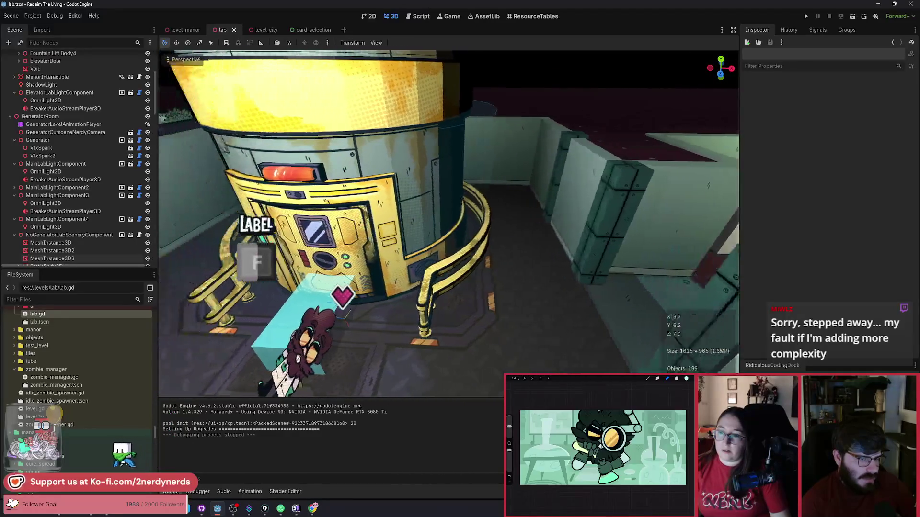
{"action": "left_click_drag", "start_coordinate": [448, 223], "coordinate": [541, 224]}
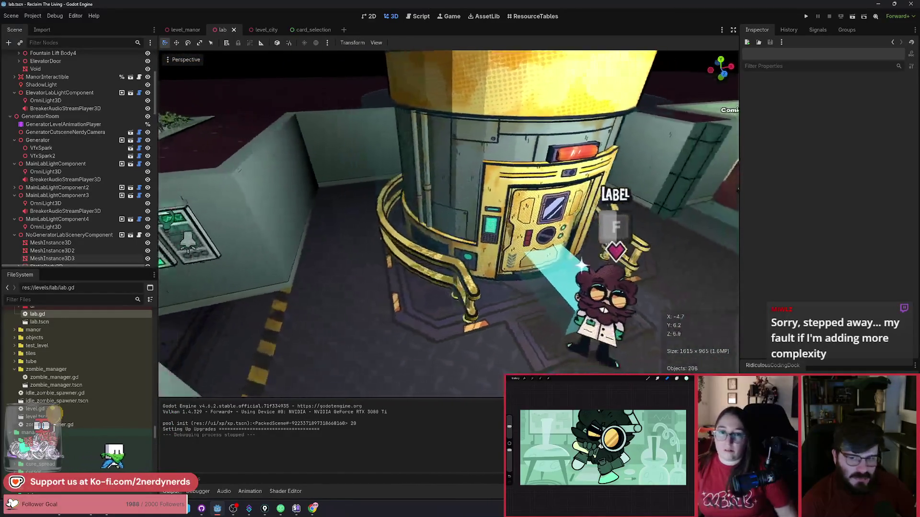
{"action": "scroll", "coordinate": [449, 224], "scroll_direction": "down", "scroll_amount": 6}
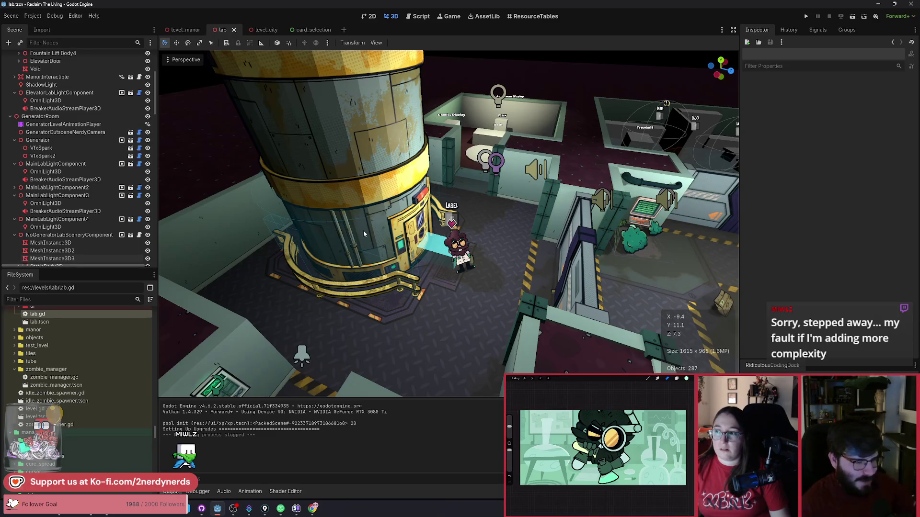
Fly from the tower over the lab toward the Generator room and back.
{"action": "left_click_drag", "start_coordinate": [364, 231], "coordinate": [403, 228]}
{"action": "key", "text": "s"}
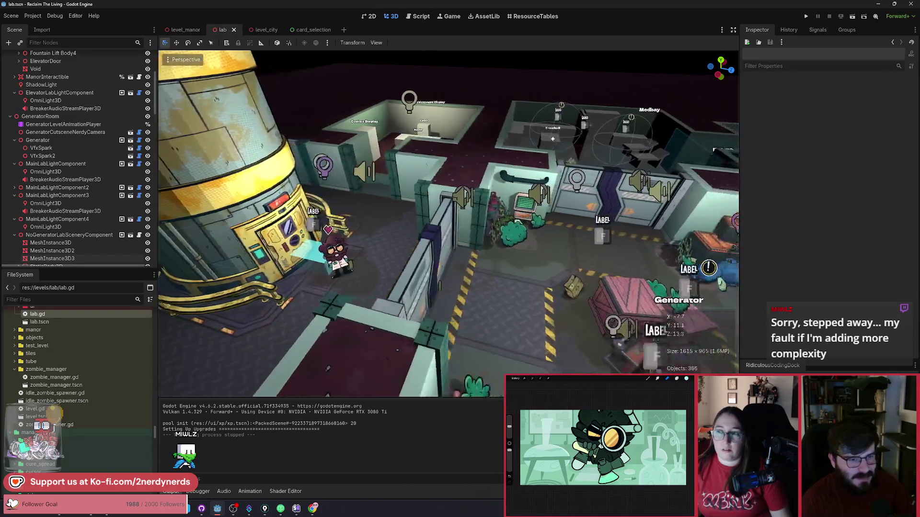
{"action": "key", "text": "a"}
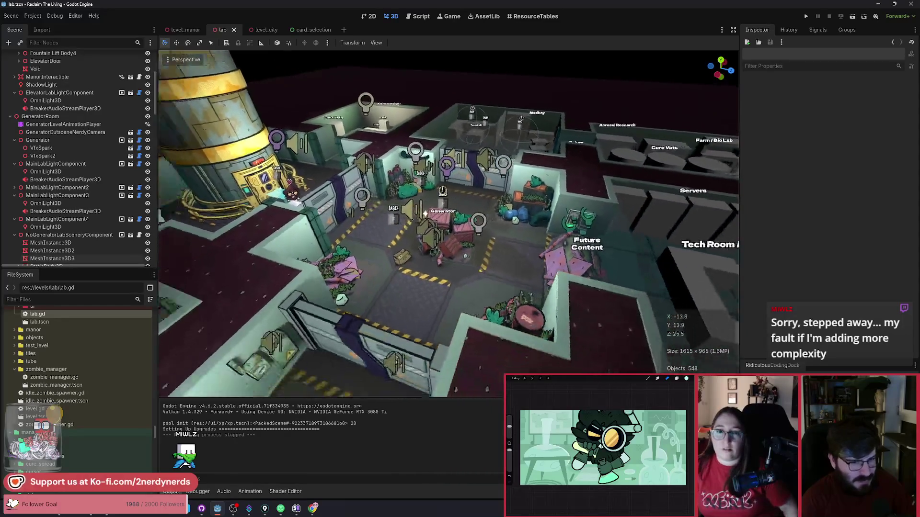
{"action": "key", "text": "w"}
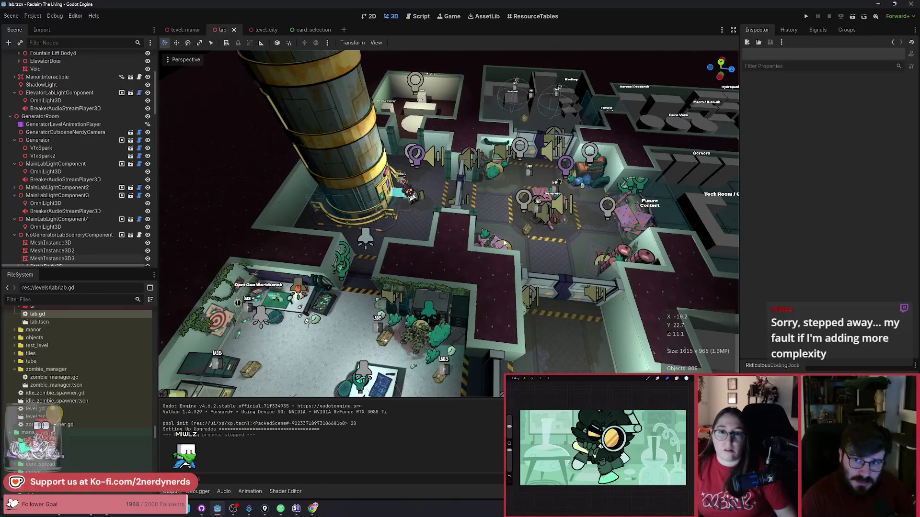
{"action": "key", "text": "w"}
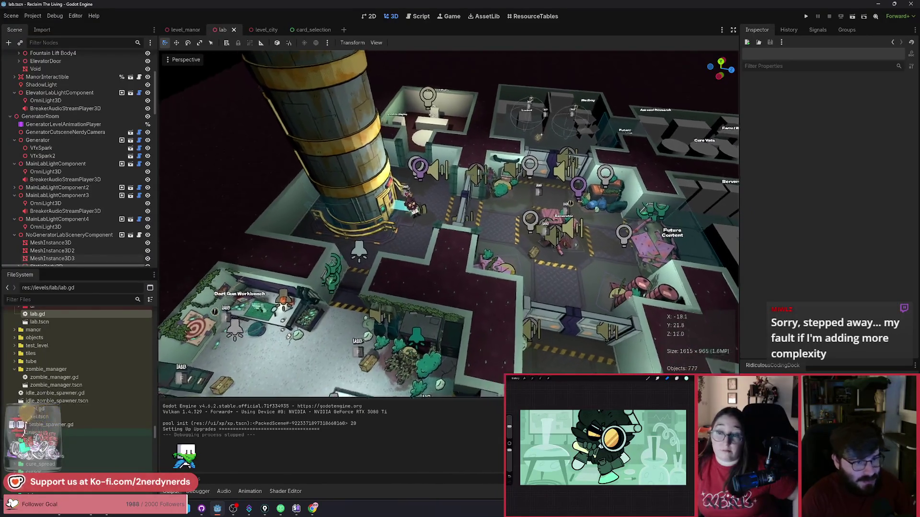
{"action": "key", "text": "w"}
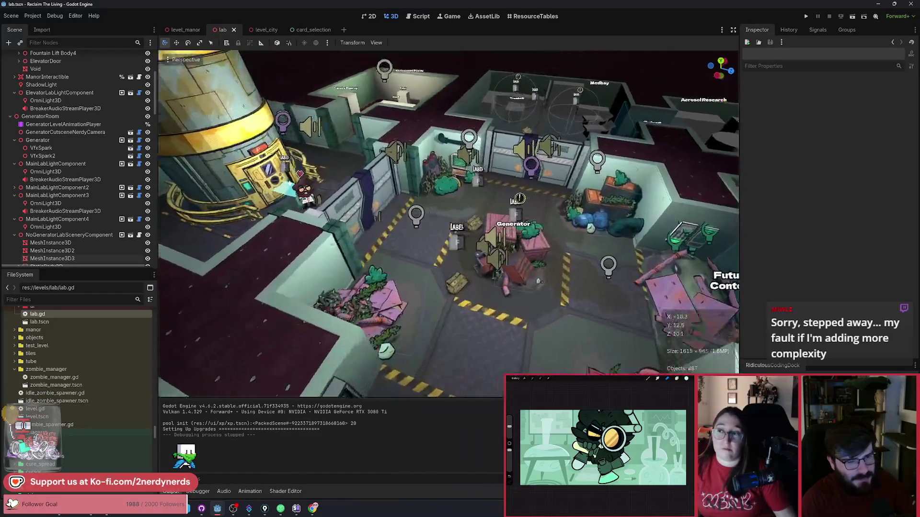
{"action": "key", "text": "s"}
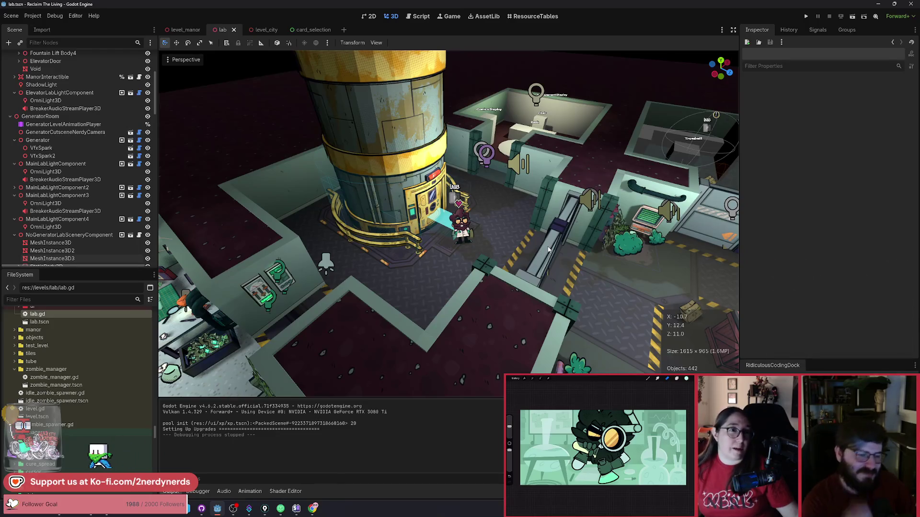
Pull back over the whole lab, then switch to the Miro board in the browser.
{"action": "key", "text": "w"}
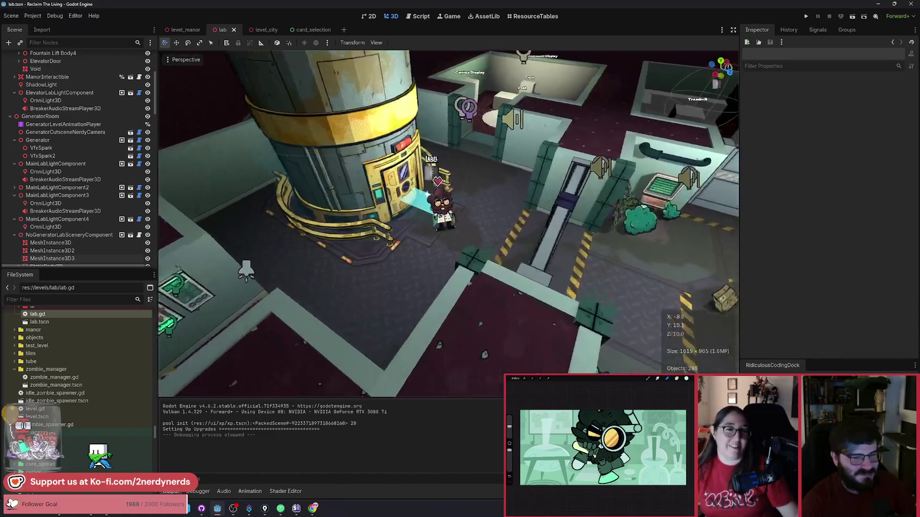
{"action": "key", "text": "s"}
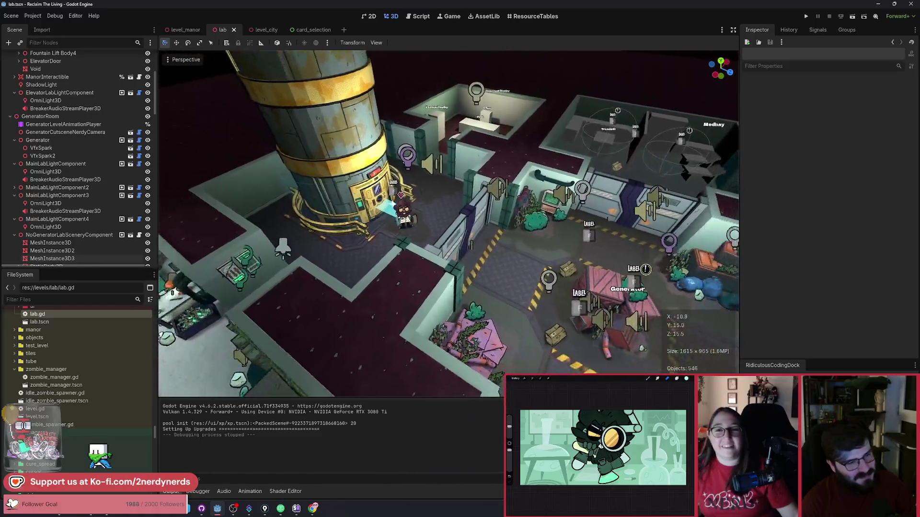
{"action": "key", "text": "s"}
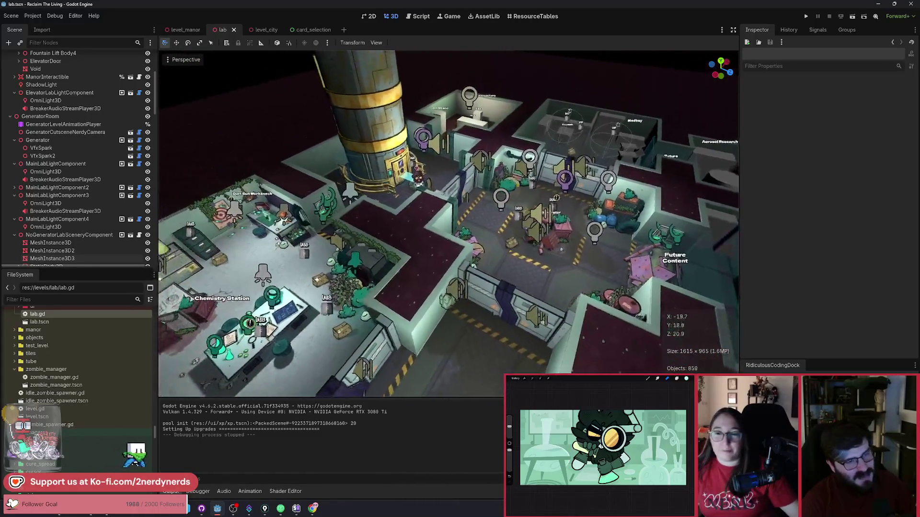
{"action": "key", "text": "alt+Tab"}
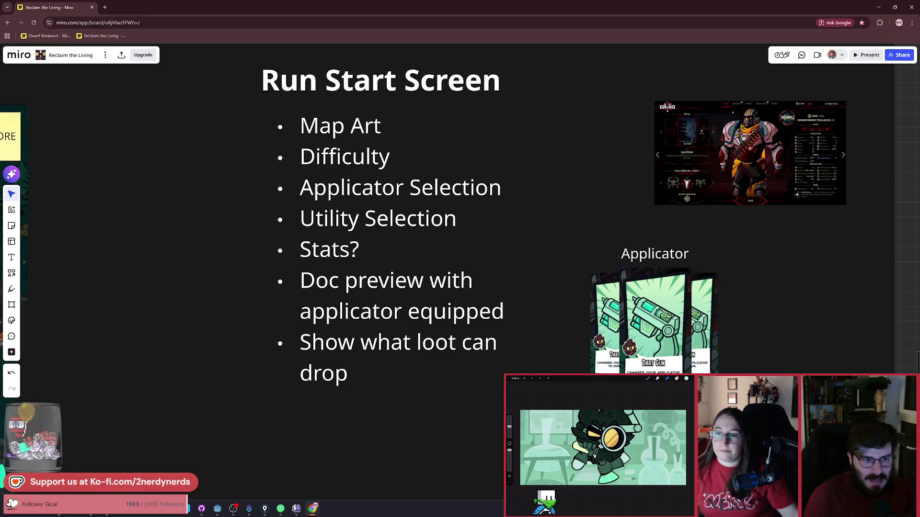
Pan and zoom the Miro canvas to the Upgrade Station mockup and its hex colour palette notes.
{"action": "scroll", "coordinate": [560, 359], "scroll_direction": "down", "scroll_amount": 3}
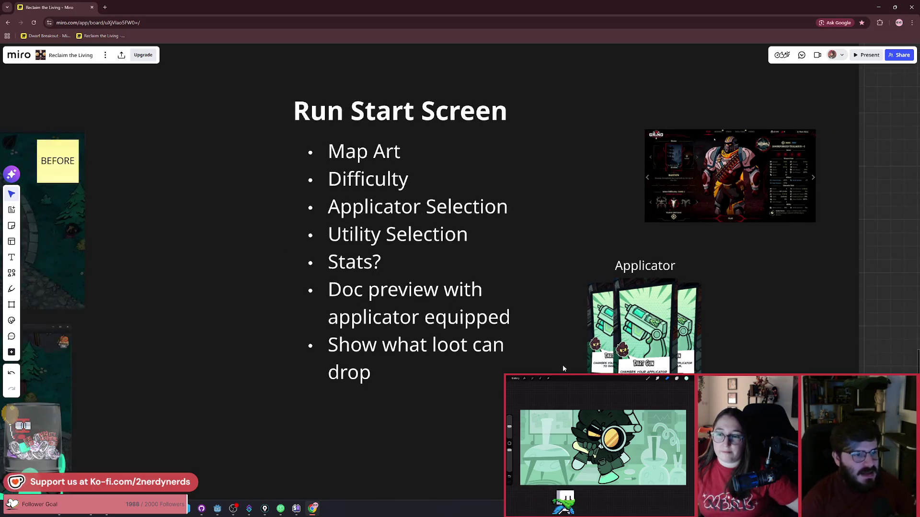
{"action": "scroll", "coordinate": [598, 316], "scroll_direction": "left", "scroll_amount": 10}
{"action": "scroll", "coordinate": [566, 372], "scroll_direction": "up", "scroll_amount": 3}
{"action": "scroll", "coordinate": [566, 372], "scroll_direction": "down", "scroll_amount": 3}
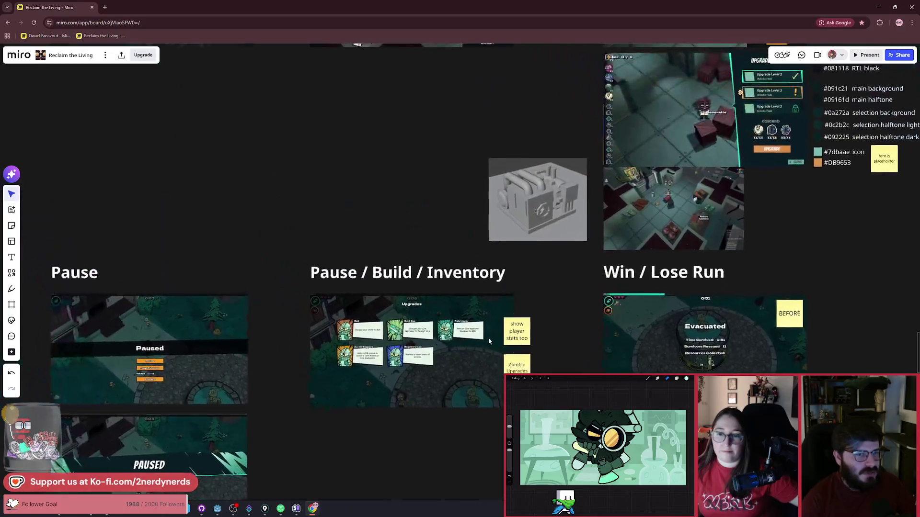
{"action": "scroll", "coordinate": [488, 338], "scroll_direction": "up", "scroll_amount": 8}
{"action": "scroll", "coordinate": [550, 229], "scroll_direction": "up", "scroll_amount": 5}
{"action": "scroll", "coordinate": [550, 229], "scroll_direction": "up", "scroll_amount": 3}
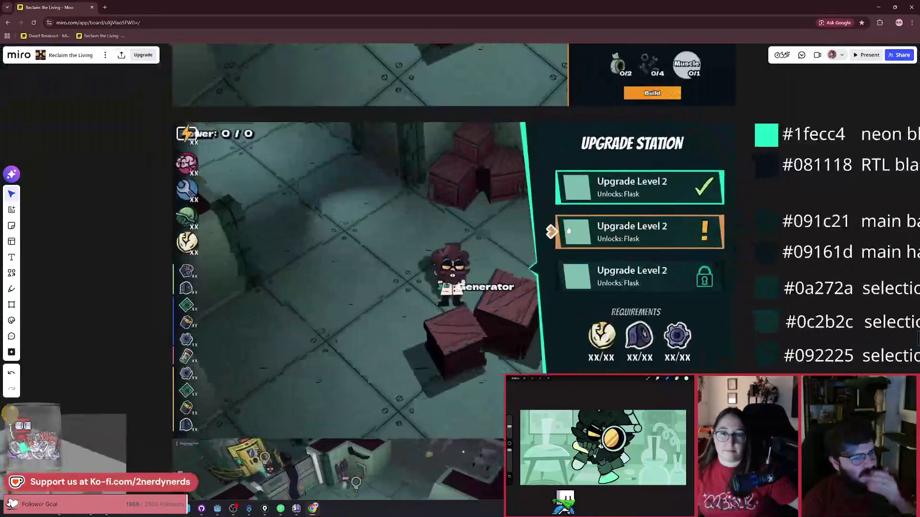
{"action": "scroll", "coordinate": [560, 268], "scroll_direction": "right", "scroll_amount": 5}
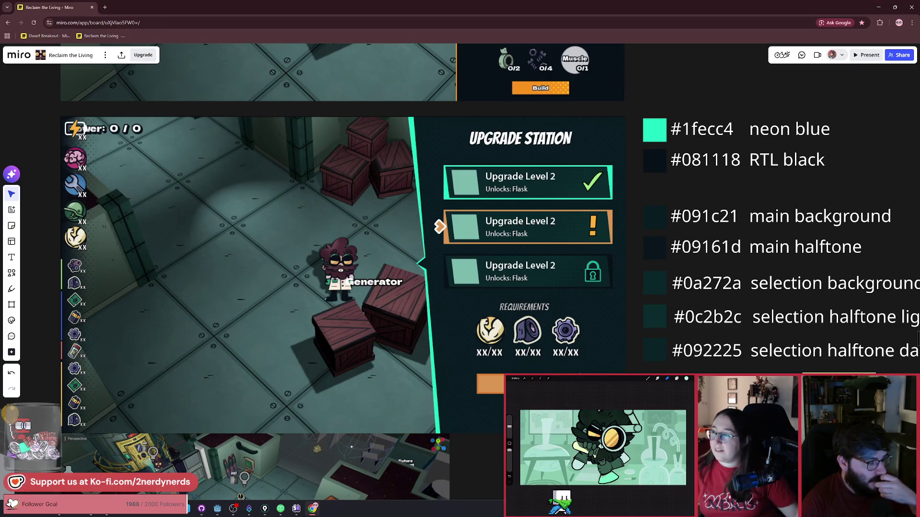
Zoom in until the GRIND screenshot with Bastion biome and Doomforged Teslagun stats fills the view.
{"action": "scroll", "coordinate": [431, 318], "scroll_direction": "down", "scroll_amount": 10}
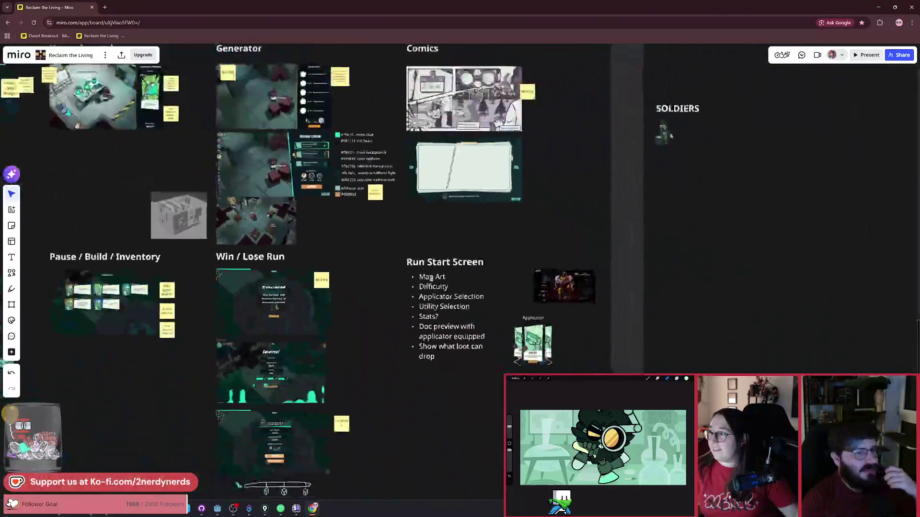
{"action": "scroll", "coordinate": [503, 284], "scroll_direction": "up", "scroll_amount": 3}
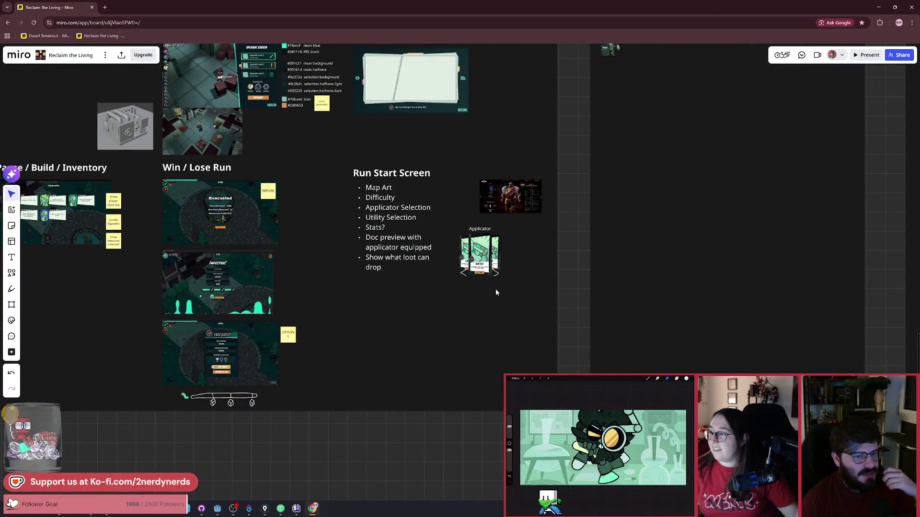
{"action": "scroll", "coordinate": [508, 214], "scroll_direction": "up", "scroll_amount": 5}
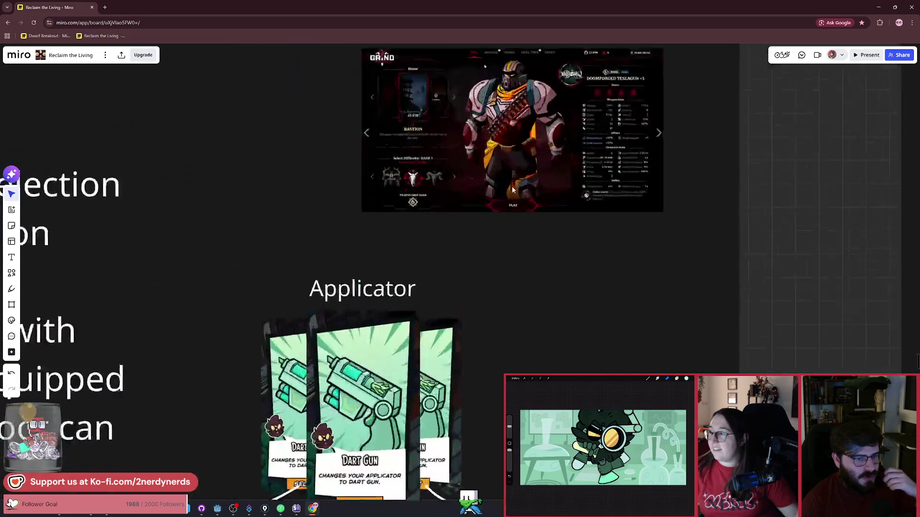
{"action": "scroll", "coordinate": [512, 189], "scroll_direction": "up", "scroll_amount": 5}
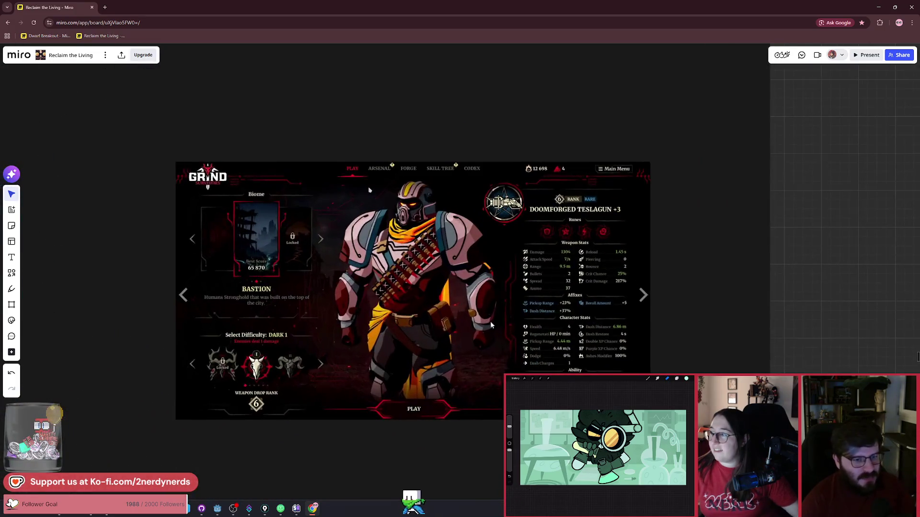
{"action": "scroll", "coordinate": [490, 325], "scroll_direction": "up", "scroll_amount": 2}
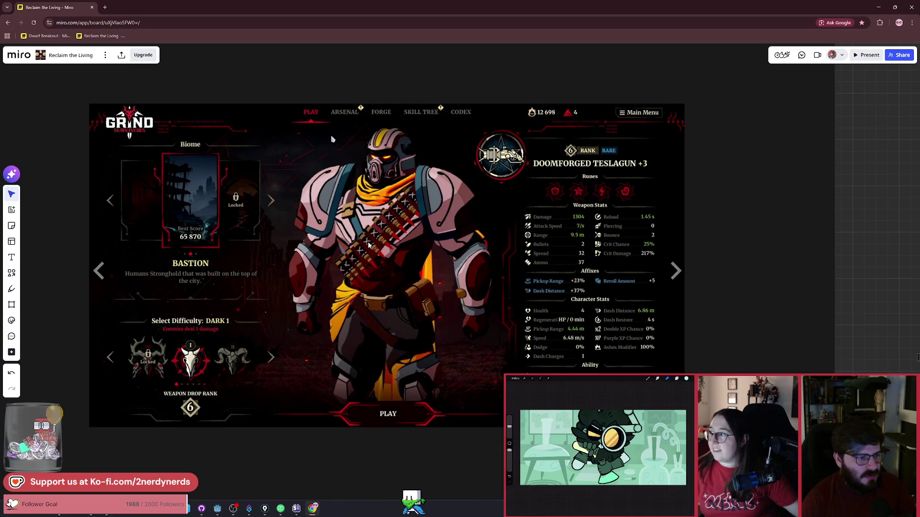
{"action": "scroll", "coordinate": [369, 245], "scroll_direction": "down", "scroll_amount": 4}
{"action": "scroll", "coordinate": [504, 255], "scroll_direction": "up", "scroll_amount": 4}
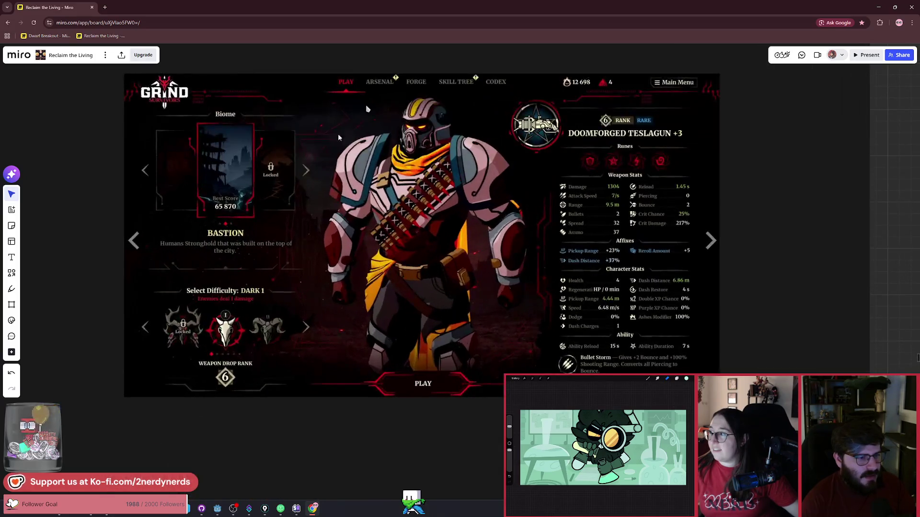
{"action": "scroll", "coordinate": [504, 255], "scroll_direction": "down", "scroll_amount": 2}
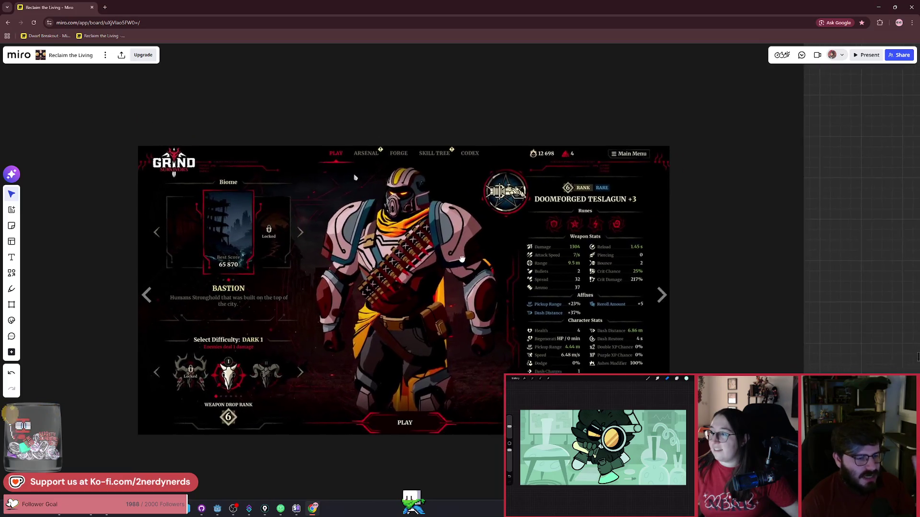
{"action": "scroll", "coordinate": [487, 245], "scroll_direction": "up", "scroll_amount": 3}
With the Pen, frame the central character art and scribble a zigzag across it.
{"action": "left_click", "coordinate": [12, 289]}
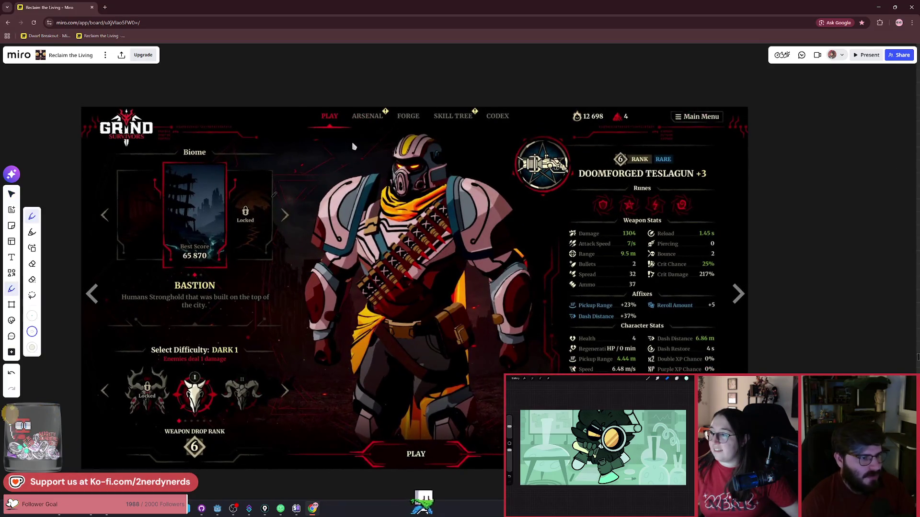
{"action": "mouse_move", "coordinate": [283, 112]}
{"action": "left_mouse_down"}
{"action": "mouse_move", "coordinate": [290, 467]}
{"action": "mouse_move", "coordinate": [546, 384]}
{"action": "mouse_move", "coordinate": [534, 192]}
{"action": "mouse_move", "coordinate": [331, 117]}
{"action": "mouse_move", "coordinate": [285, 114]}
{"action": "left_mouse_up"}
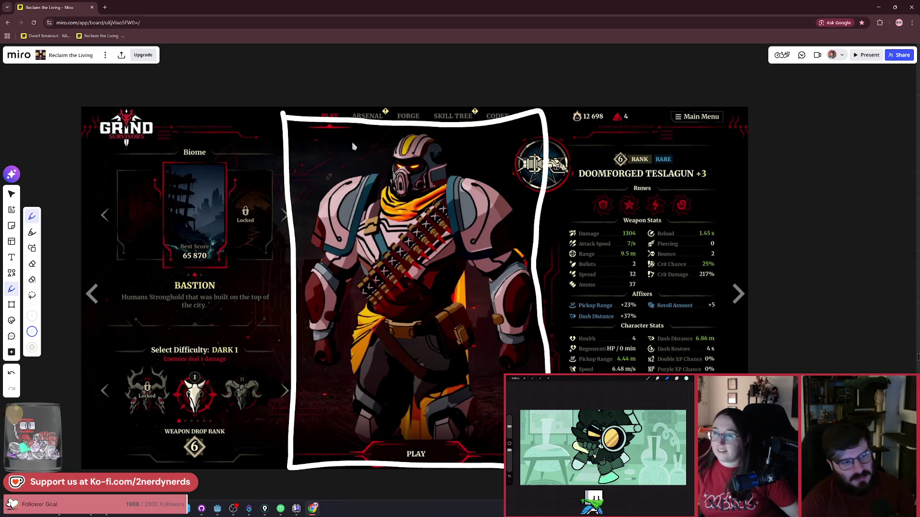
{"action": "mouse_move", "coordinate": [414, 162]}
{"action": "left_mouse_down"}
{"action": "mouse_move", "coordinate": [331, 252]}
{"action": "mouse_move", "coordinate": [486, 306]}
{"action": "mouse_move", "coordinate": [515, 374]}
{"action": "left_mouse_up"}
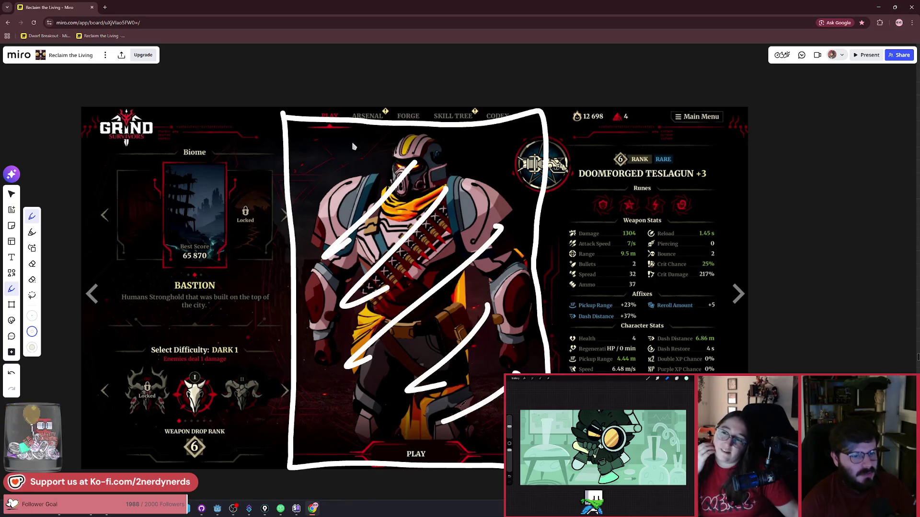
Box the rank, runes and weapon stats, character stats, Biome panel and difficulty panel in white.
{"action": "mouse_move", "coordinate": [601, 132]}
{"action": "left_mouse_down"}
{"action": "mouse_move", "coordinate": [597, 264]}
{"action": "mouse_move", "coordinate": [708, 139]}
{"action": "mouse_move", "coordinate": [618, 139]}
{"action": "left_mouse_up"}
{"action": "left_click_drag", "start_coordinate": [602, 305], "coordinate": [609, 374]}
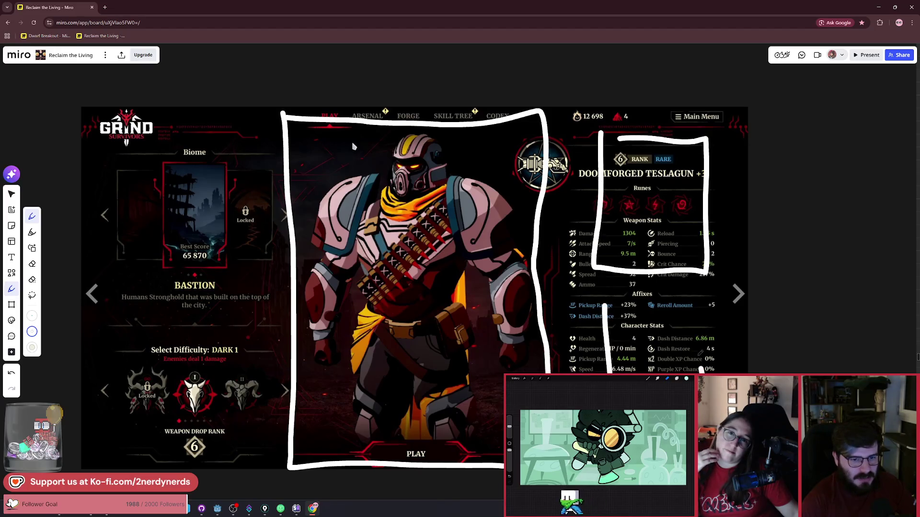
{"action": "left_click_drag", "start_coordinate": [700, 355], "coordinate": [608, 316]}
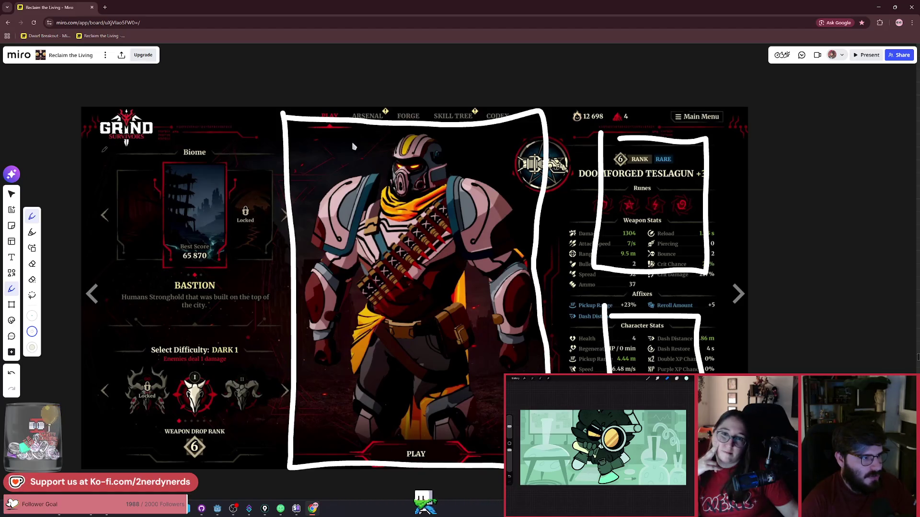
{"action": "mouse_move", "coordinate": [103, 139]}
{"action": "left_mouse_down"}
{"action": "mouse_move", "coordinate": [117, 268]}
{"action": "mouse_move", "coordinate": [280, 295]}
{"action": "mouse_move", "coordinate": [176, 137]}
{"action": "mouse_move", "coordinate": [103, 127]}
{"action": "mouse_move", "coordinate": [114, 292]}
{"action": "mouse_move", "coordinate": [277, 221]}
{"action": "mouse_move", "coordinate": [118, 141]}
{"action": "left_mouse_up"}
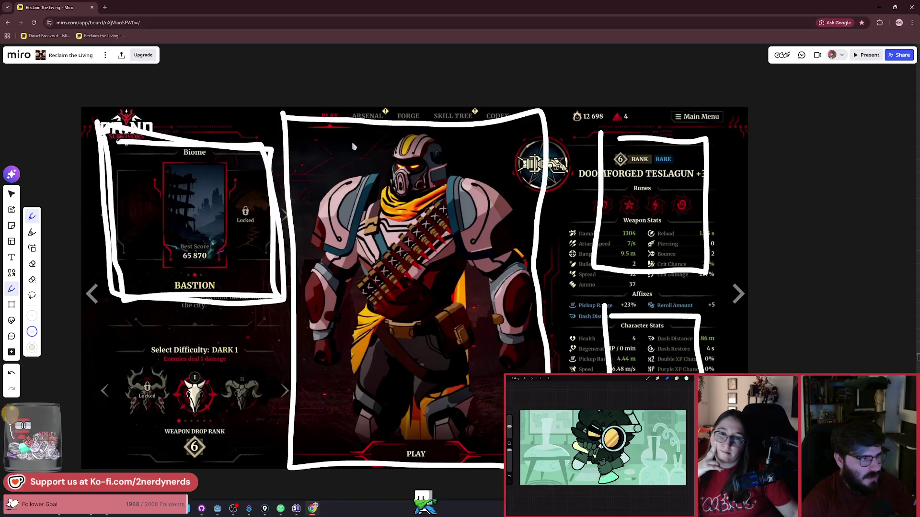
{"action": "mouse_move", "coordinate": [124, 378]}
{"action": "left_mouse_down"}
{"action": "mouse_move", "coordinate": [261, 443]}
{"action": "mouse_move", "coordinate": [279, 328]}
{"action": "left_mouse_up"}
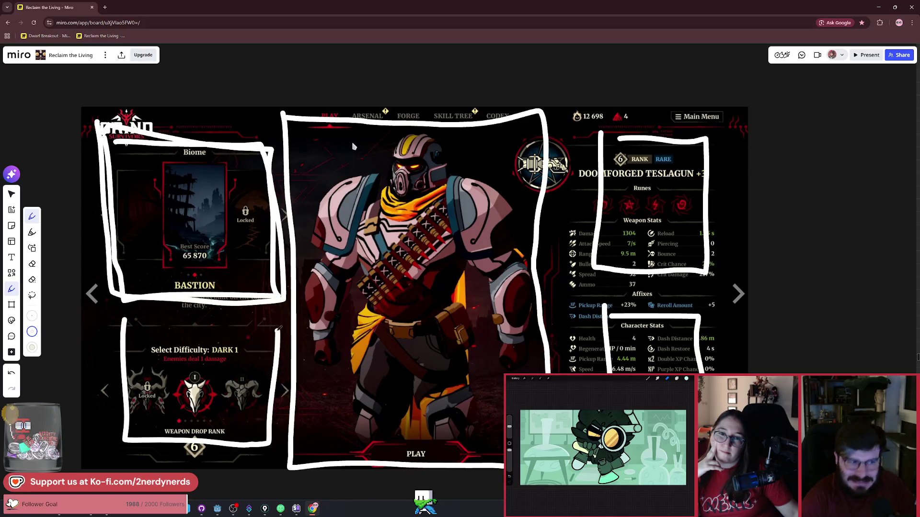
Redraw the box around the difficulty and weapon drop rank panel, discarding failed attempts.
{"action": "key", "text": "ctrl+z"}
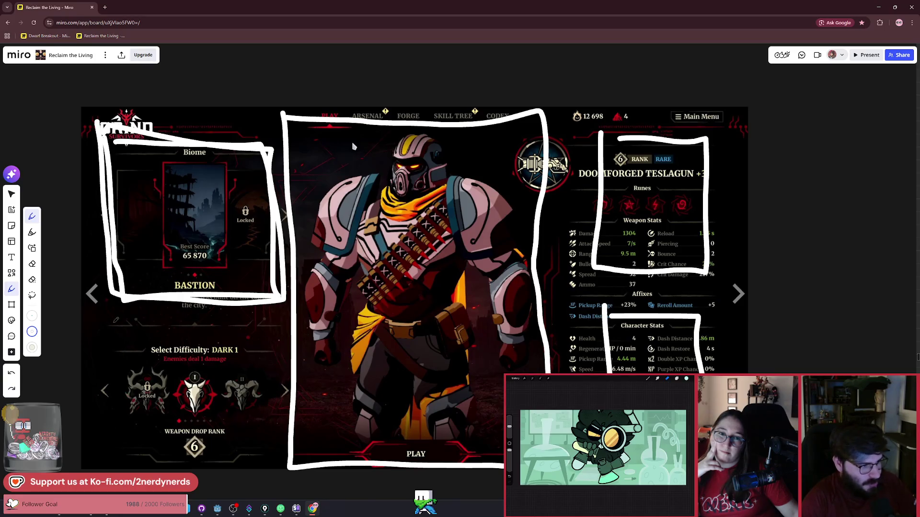
{"action": "mouse_move", "coordinate": [112, 312]}
{"action": "left_mouse_down"}
{"action": "mouse_move", "coordinate": [114, 433]}
{"action": "mouse_move", "coordinate": [211, 453]}
{"action": "mouse_move", "coordinate": [274, 321]}
{"action": "mouse_move", "coordinate": [115, 319]}
{"action": "mouse_move", "coordinate": [267, 378]}
{"action": "left_mouse_up"}
{"action": "key", "text": "ctrl+z"}
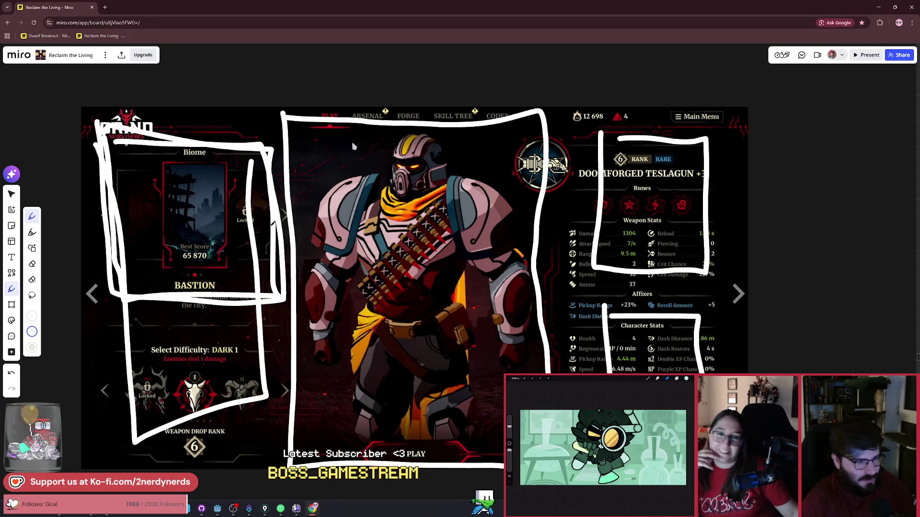
{"action": "key", "text": "ctrl+z"}
{"action": "left_click_drag", "start_coordinate": [143, 331], "coordinate": [274, 335]}
{"action": "key", "text": "ctrl+z"}
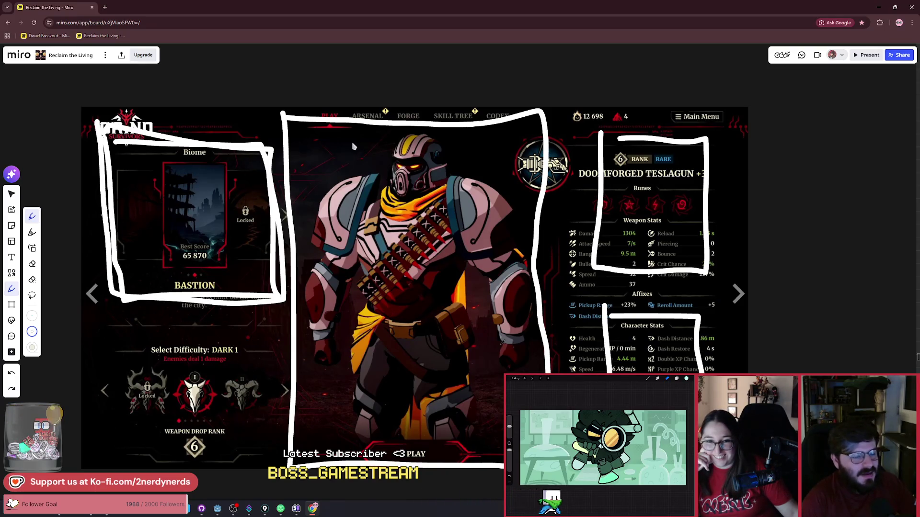
{"action": "mouse_move", "coordinate": [114, 352]}
{"action": "left_mouse_down"}
{"action": "mouse_move", "coordinate": [184, 458]}
{"action": "mouse_move", "coordinate": [283, 316]}
{"action": "mouse_move", "coordinate": [286, 280]}
{"action": "left_mouse_up"}
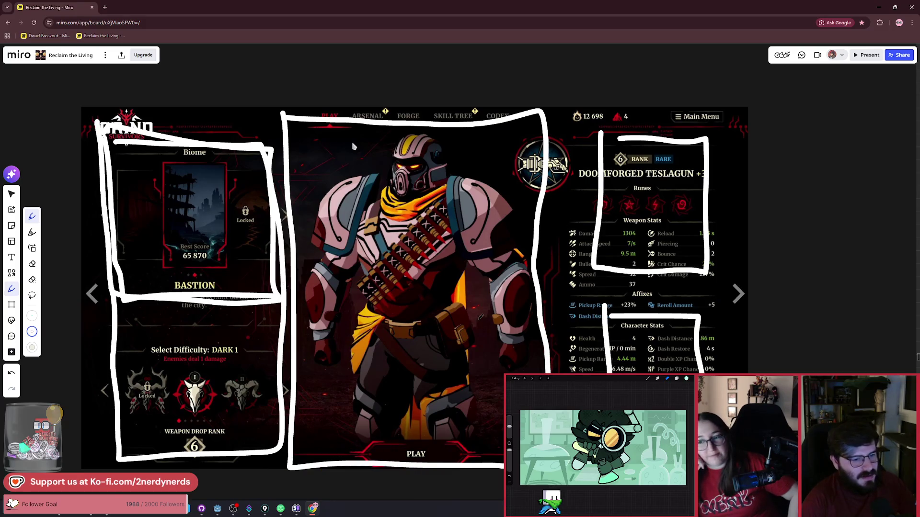
Try a circle on the character's chest and a line across its waist, undoing both.
{"action": "left_click_drag", "start_coordinate": [422, 225], "coordinate": [419, 229]}
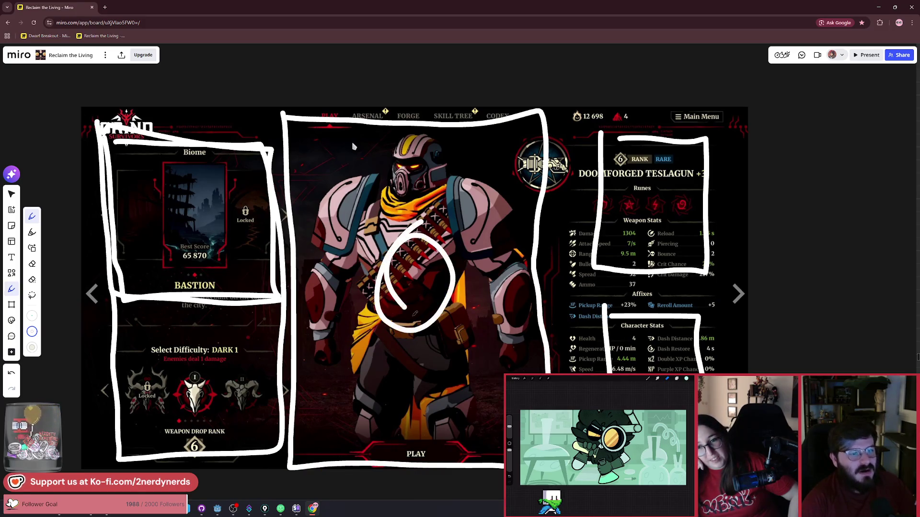
{"action": "key", "text": "ctrl+z"}
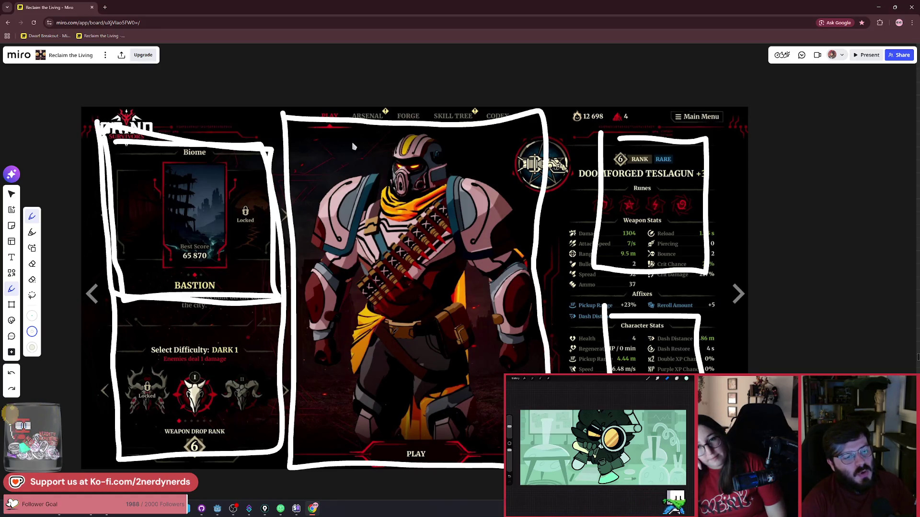
{"action": "left_click_drag", "start_coordinate": [356, 327], "coordinate": [471, 325]}
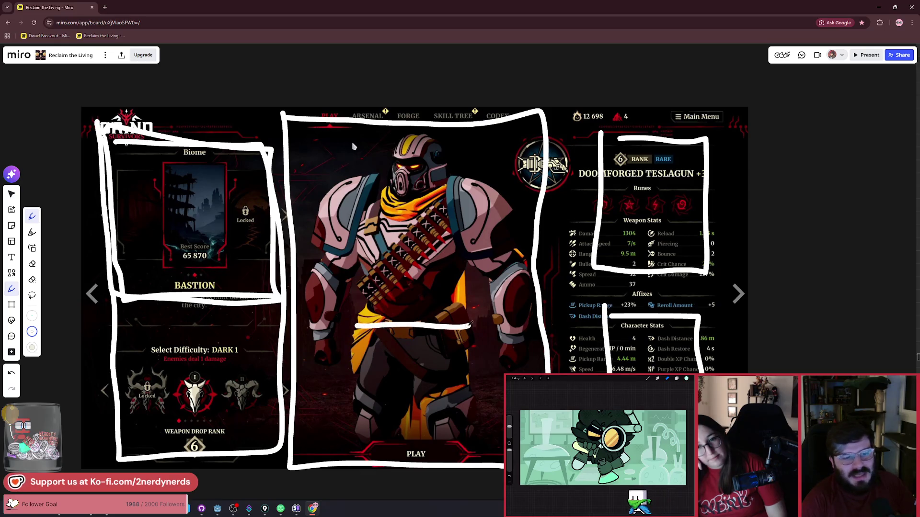
{"action": "key", "text": "ctrl+z"}
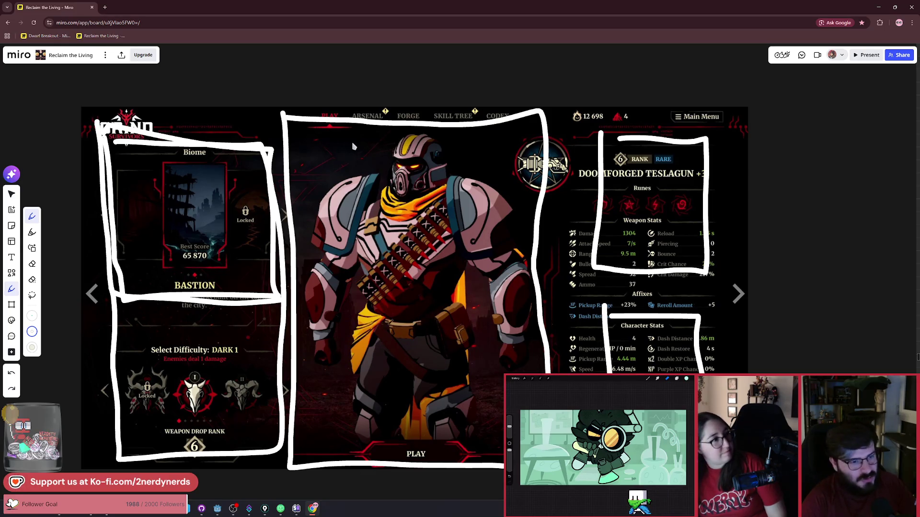
Draw a dividing line across the character's waist and undo the scribbles over the figure, Runes and Character Stats.
{"action": "left_click_drag", "start_coordinate": [327, 324], "coordinate": [540, 316]}
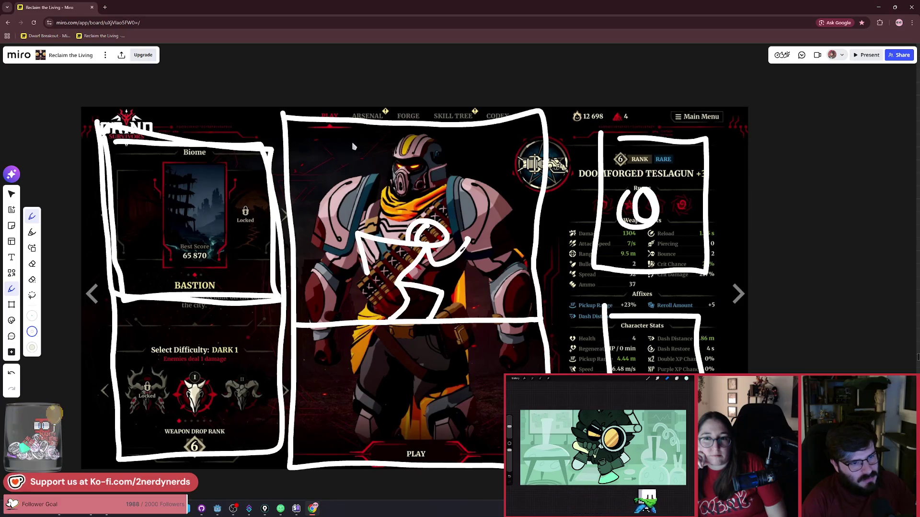
{"action": "key", "text": "ctrl+z"}
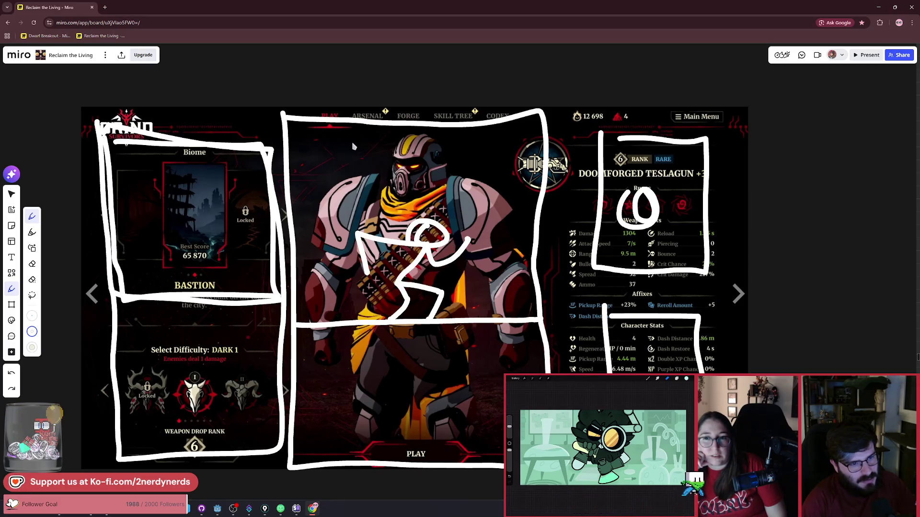
{"action": "key", "text": "ctrl+z"}
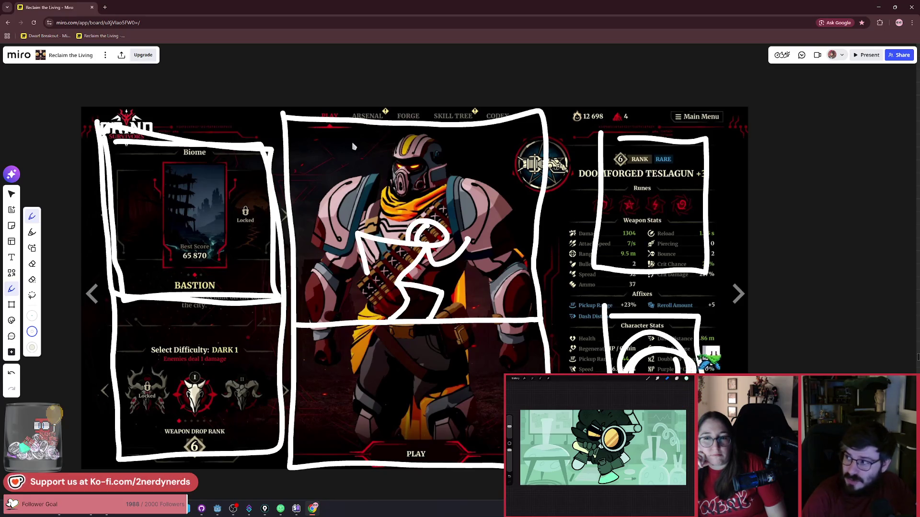
{"action": "key", "text": "ctrl+z"}
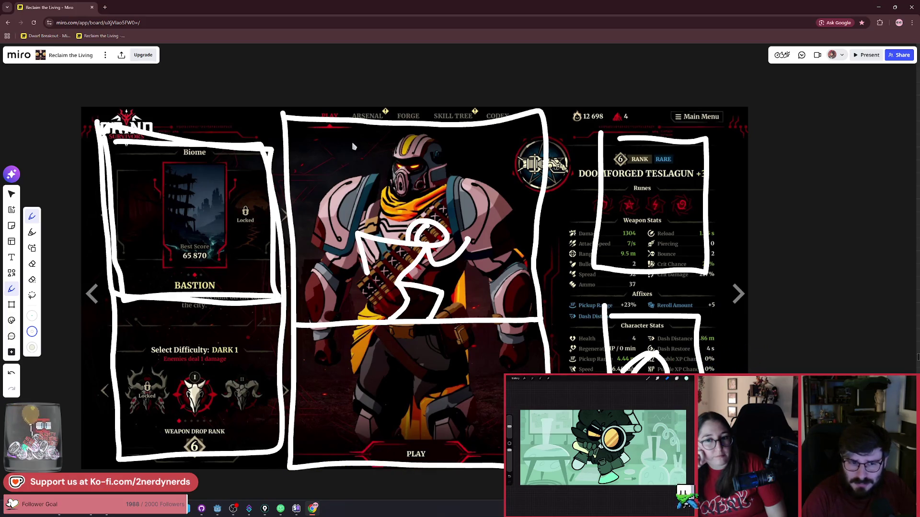
{"action": "key", "text": "ctrl+z"}
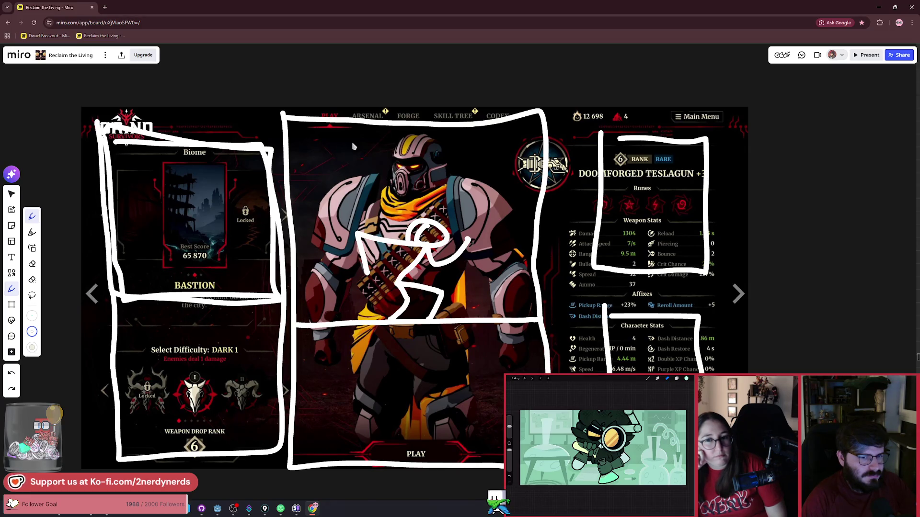
Re-box the Biome panel and outline the right weapon stats panel, undoing the outer frame and character box.
{"action": "mouse_move", "coordinate": [298, 114]}
{"action": "left_mouse_down"}
{"action": "mouse_move", "coordinate": [75, 106]}
{"action": "mouse_move", "coordinate": [76, 443]}
{"action": "mouse_move", "coordinate": [306, 479]}
{"action": "mouse_move", "coordinate": [502, 479]}
{"action": "mouse_move", "coordinate": [767, 92]}
{"action": "mouse_move", "coordinate": [452, 97]}
{"action": "left_mouse_up"}
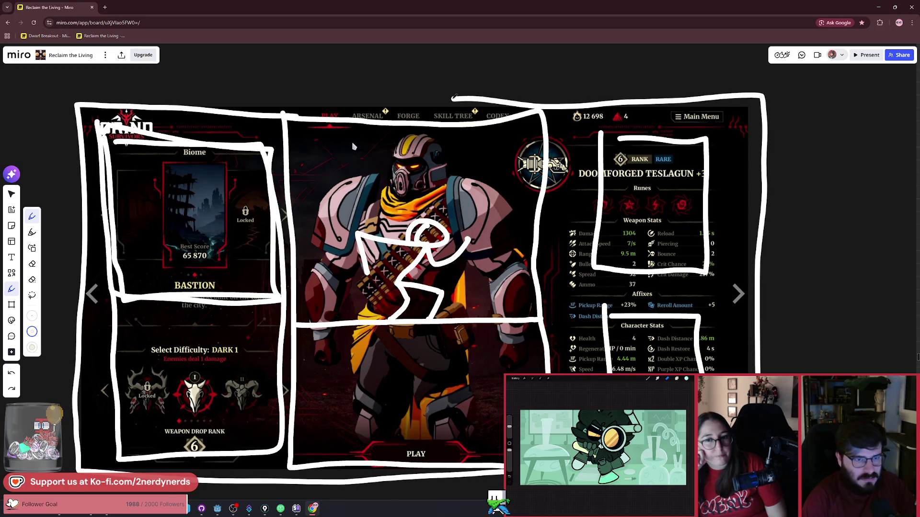
{"action": "key", "text": "ctrl+z"}
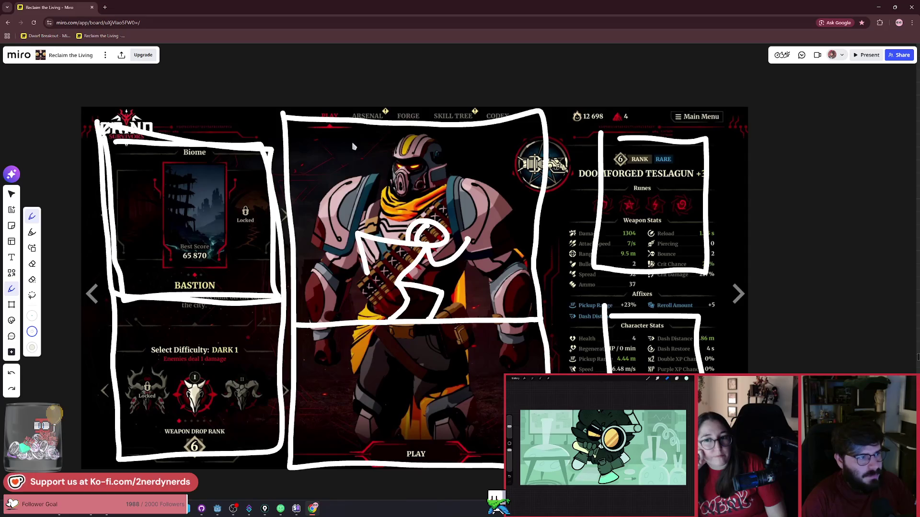
{"action": "mouse_move", "coordinate": [104, 145]}
{"action": "left_mouse_down"}
{"action": "mouse_move", "coordinate": [107, 382]}
{"action": "mouse_move", "coordinate": [247, 445]}
{"action": "mouse_move", "coordinate": [268, 163]}
{"action": "mouse_move", "coordinate": [158, 165]}
{"action": "left_mouse_up"}
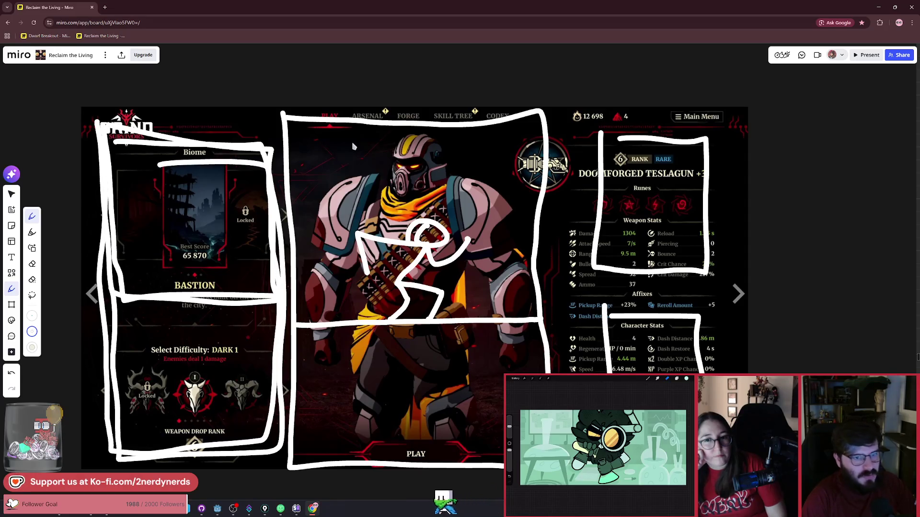
{"action": "left_click_drag", "start_coordinate": [605, 139], "coordinate": [607, 267]}
{"action": "left_click_drag", "start_coordinate": [732, 361], "coordinate": [642, 134]}
{"action": "left_click_drag", "start_coordinate": [718, 144], "coordinate": [729, 313]}
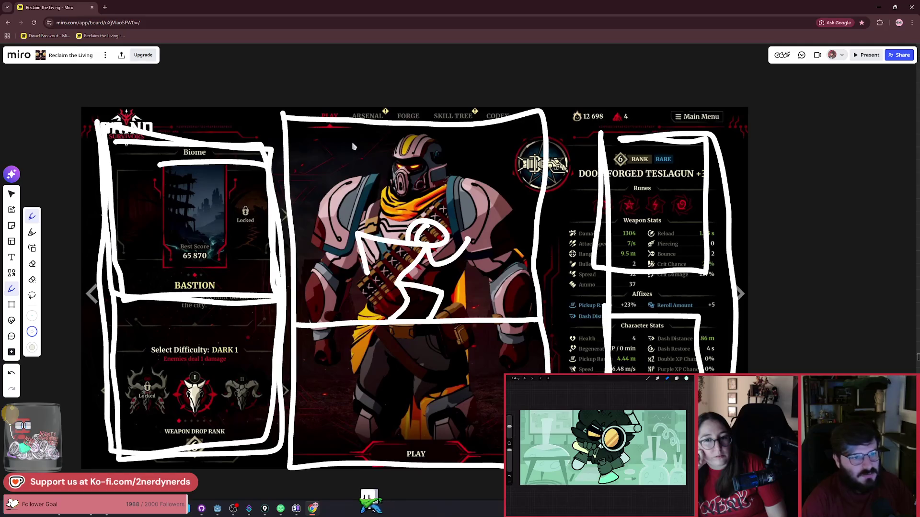
{"action": "mouse_move", "coordinate": [546, 130]}
{"action": "left_mouse_down"}
{"action": "mouse_move", "coordinate": [335, 417]}
{"action": "mouse_move", "coordinate": [551, 202]}
{"action": "left_mouse_up"}
{"action": "key", "text": "ctrl+z"}
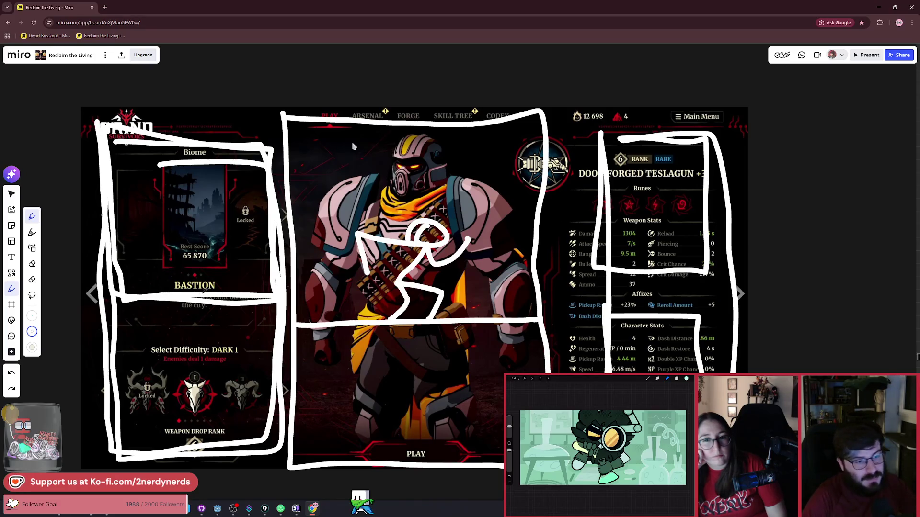
{"action": "key", "text": "ctrl+z"}
{"action": "key", "text": "ctrl+z"}
{"action": "key", "text": "ctrl+z"}
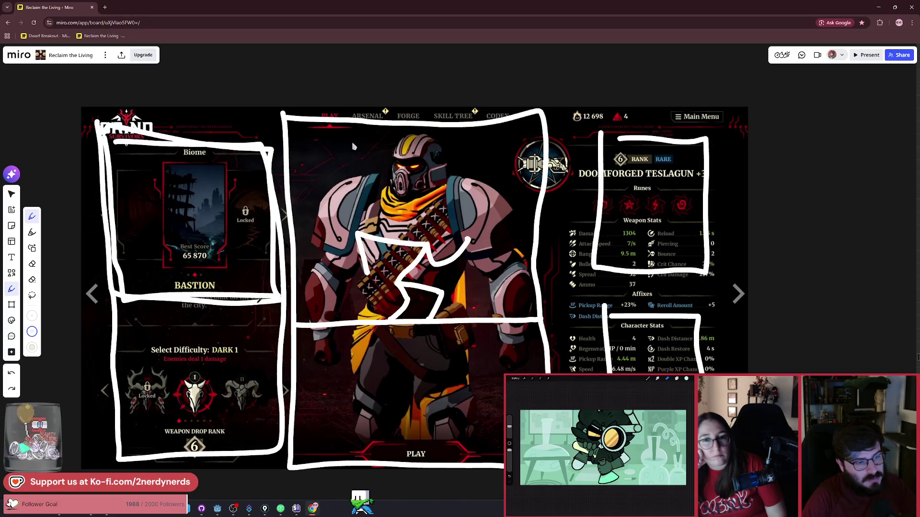
Undo the doubled Biome outline and the trial boxes around the difficulty panel and PLAY button.
{"action": "key", "text": "ctrl+z"}
{"action": "key", "text": "ctrl+z"}
{"action": "key", "text": "ctrl+z"}
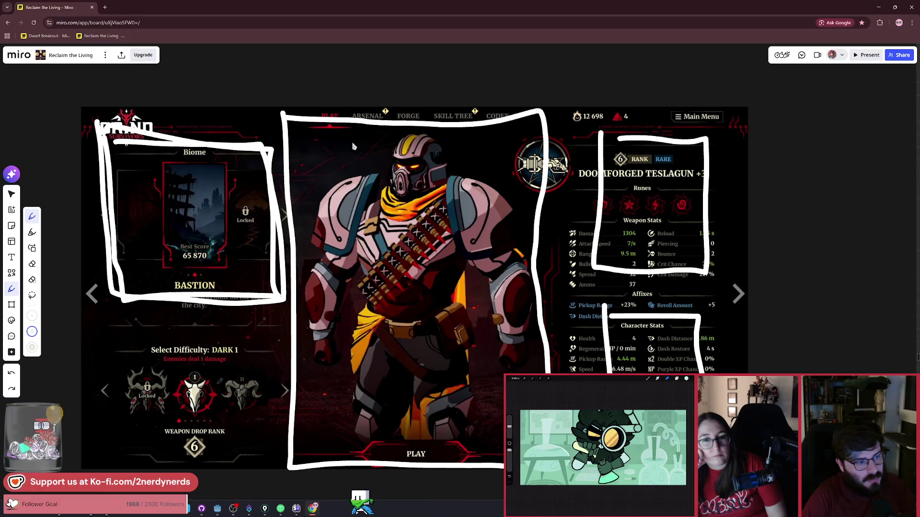
{"action": "key", "text": "ctrl+z"}
{"action": "mouse_move", "coordinate": [128, 324]}
{"action": "left_mouse_down"}
{"action": "mouse_move", "coordinate": [283, 311]}
{"action": "mouse_move", "coordinate": [127, 314]}
{"action": "left_mouse_up"}
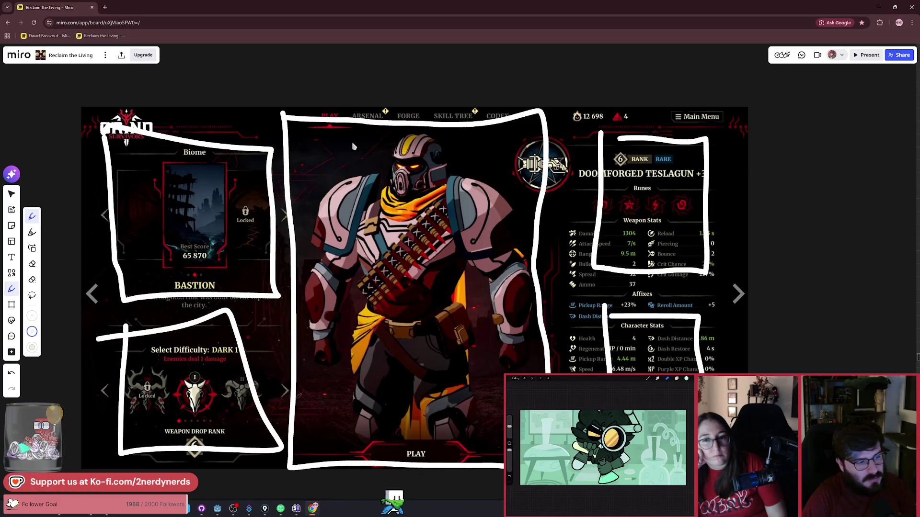
{"action": "key", "text": "ctrl+z"}
{"action": "mouse_move", "coordinate": [317, 415]}
{"action": "left_mouse_down"}
{"action": "mouse_move", "coordinate": [316, 457]}
{"action": "mouse_move", "coordinate": [470, 463]}
{"action": "mouse_move", "coordinate": [505, 441]}
{"action": "mouse_move", "coordinate": [323, 411]}
{"action": "left_mouse_up"}
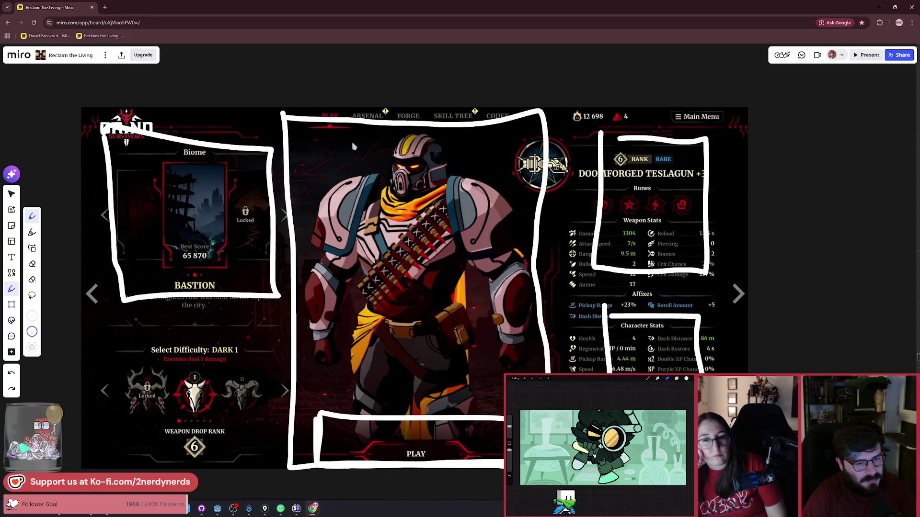
{"action": "left_click_drag", "start_coordinate": [518, 407], "coordinate": [331, 407]}
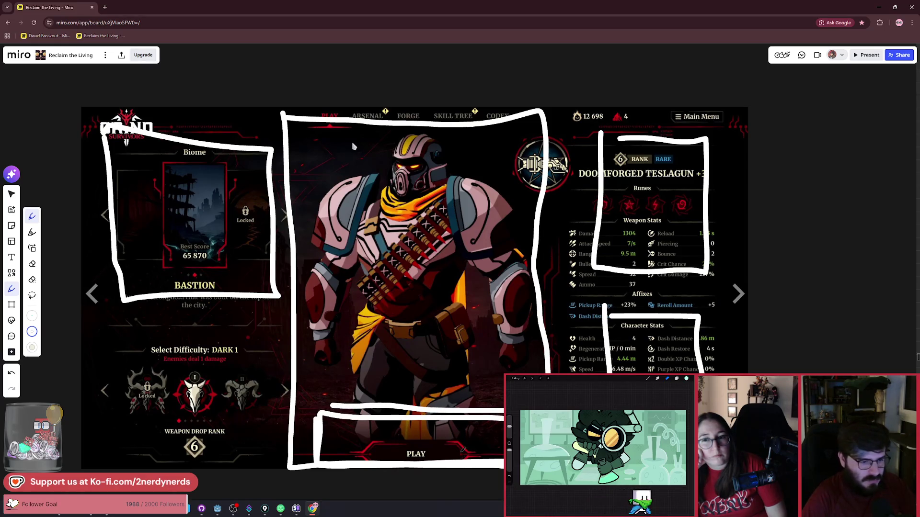
{"action": "key", "text": "ctrl+z"}
{"action": "key", "text": "ctrl+z"}
{"action": "key", "text": "ctrl+z"}
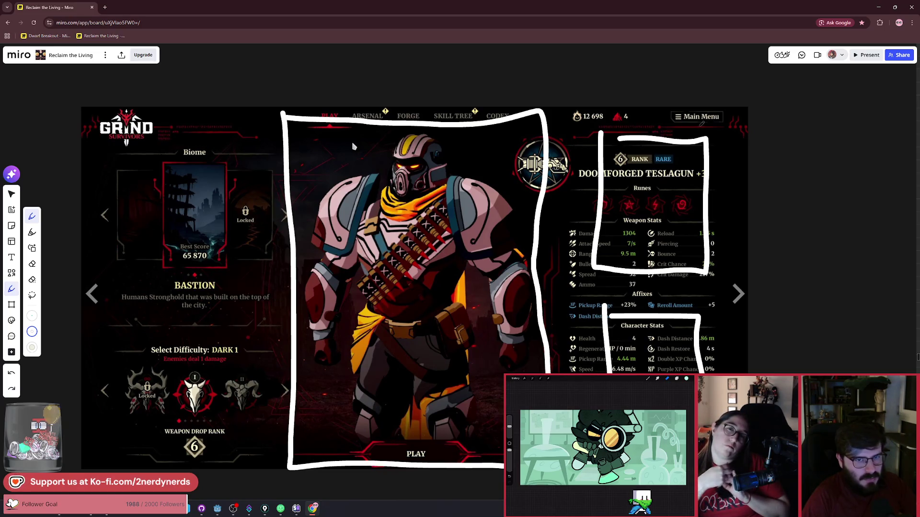
Cross out the Main Menu with an X, removing the circle drawn around it.
{"action": "left_click_drag", "start_coordinate": [736, 107], "coordinate": [703, 136]}
{"action": "left_click_drag", "start_coordinate": [718, 107], "coordinate": [737, 140]}
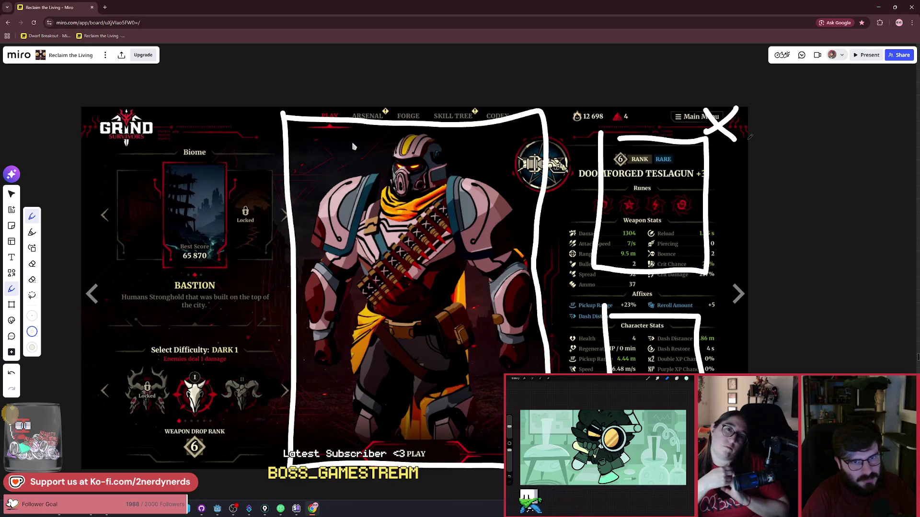
{"action": "mouse_move", "coordinate": [737, 115]}
{"action": "left_mouse_down"}
{"action": "mouse_move", "coordinate": [671, 127]}
{"action": "mouse_move", "coordinate": [735, 100]}
{"action": "left_mouse_up"}
{"action": "key", "text": "ctrl+z"}
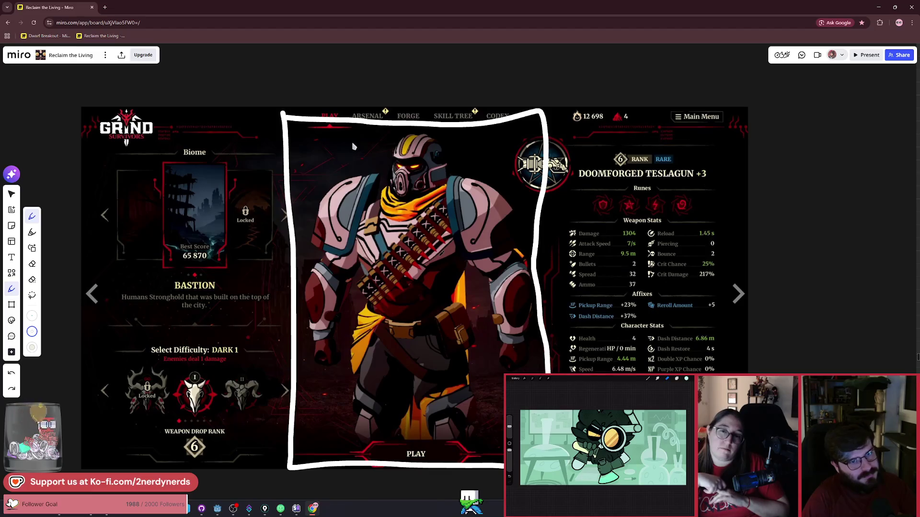
Switch back to the Select tool and zoom to the Applicator cards led by the Dart Gun card.
{"action": "scroll", "coordinate": [355, 193], "scroll_direction": "down", "scroll_amount": 3}
{"action": "key", "text": "v"}
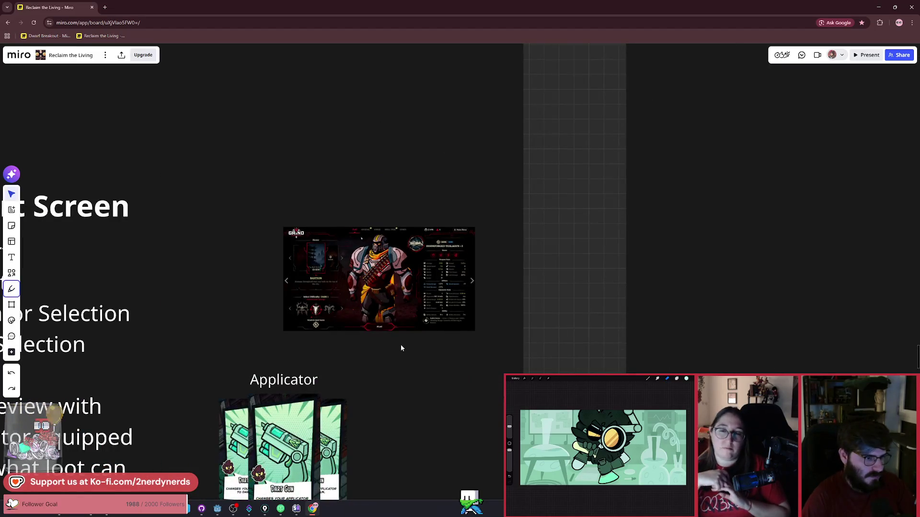
{"action": "scroll", "coordinate": [401, 344], "scroll_direction": "down", "scroll_amount": 3}
{"action": "scroll", "coordinate": [479, 281], "scroll_direction": "up", "scroll_amount": 5}
{"action": "scroll", "coordinate": [455, 316], "scroll_direction": "up", "scroll_amount": 2}
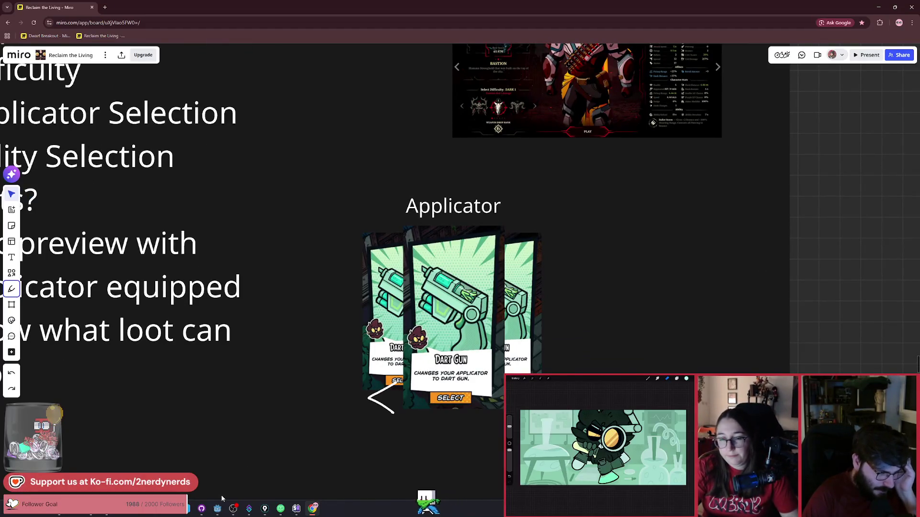
Bring Godot forward and open the card_selection scene with its three Improved Concoction cards.
{"action": "mouse_move", "coordinate": [218, 515]}
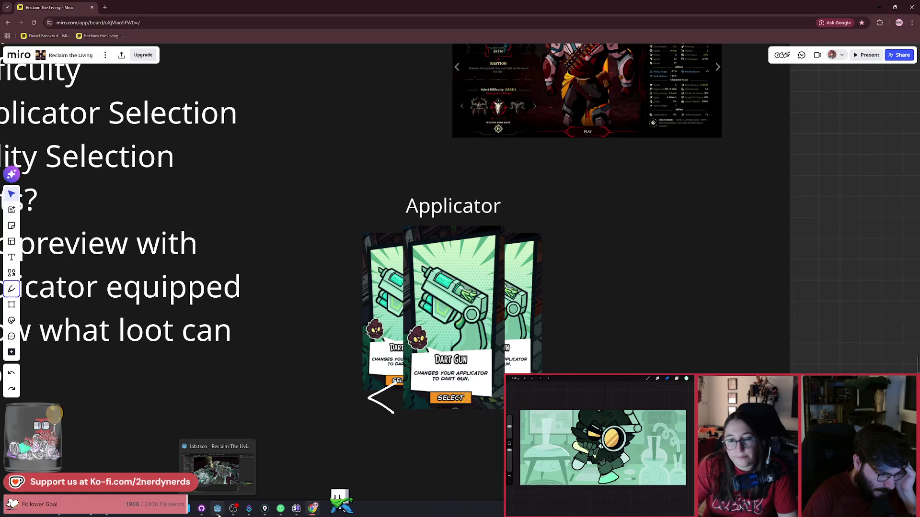
{"action": "left_click", "coordinate": [218, 515]}
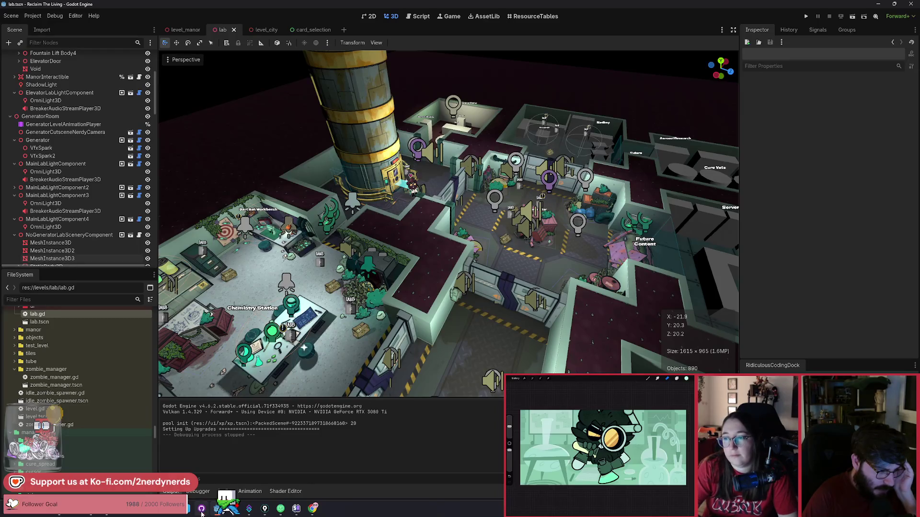
{"action": "mouse_move", "coordinate": [202, 514]}
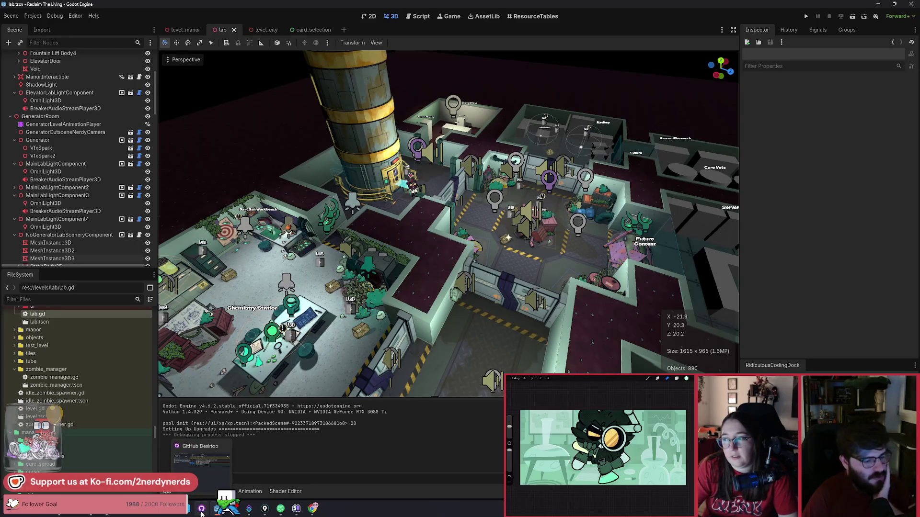
{"action": "mouse_move", "coordinate": [229, 511]}
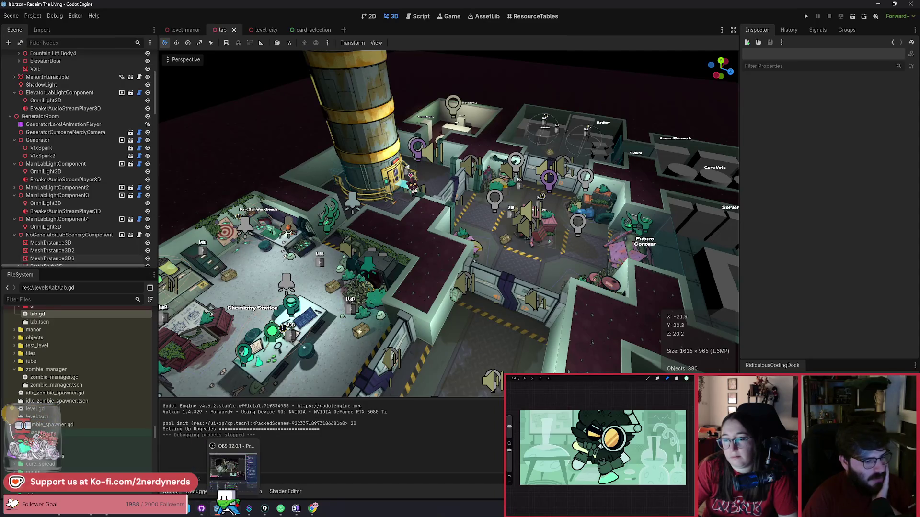
{"action": "left_click", "coordinate": [303, 30]}
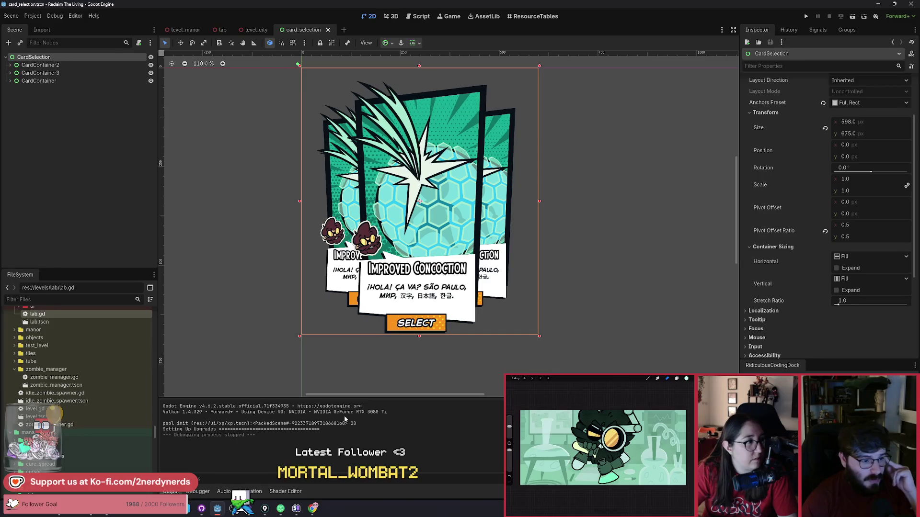
Return to the Miro board and zoom between the GRIND screenshot, Run Start Screen list and Applicator cards.
{"action": "key", "text": "alt+Tab"}
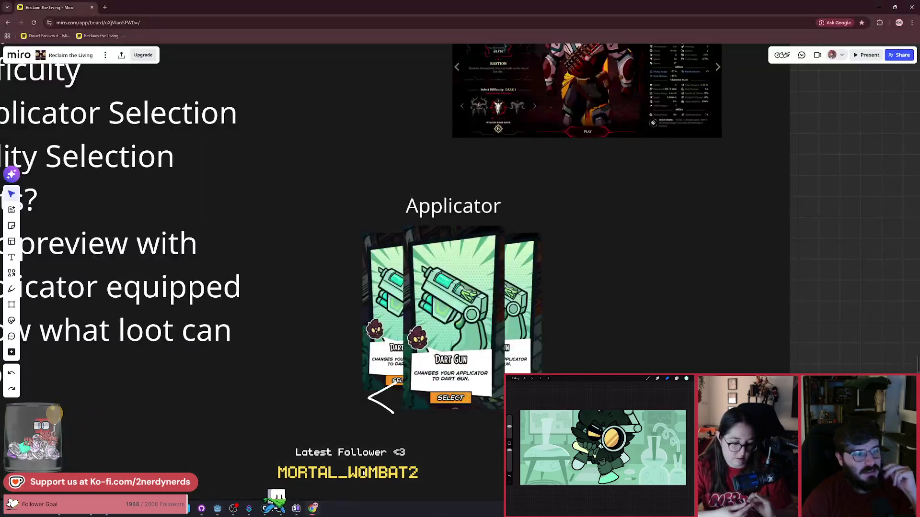
{"action": "scroll", "coordinate": [517, 260], "scroll_direction": "down", "scroll_amount": 3}
{"action": "scroll", "coordinate": [517, 259], "scroll_direction": "up", "scroll_amount": 3}
{"action": "scroll", "coordinate": [516, 259], "scroll_direction": "up", "scroll_amount": 5}
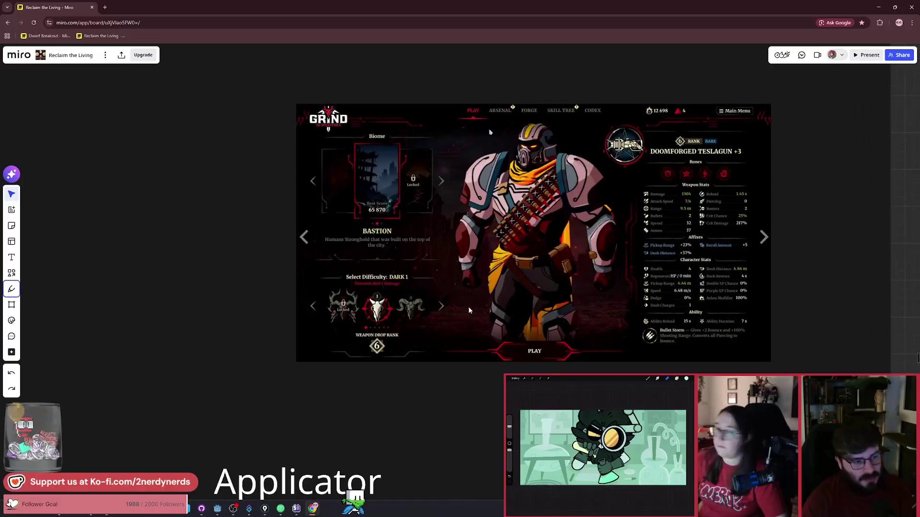
{"action": "scroll", "coordinate": [445, 327], "scroll_direction": "up", "scroll_amount": 2}
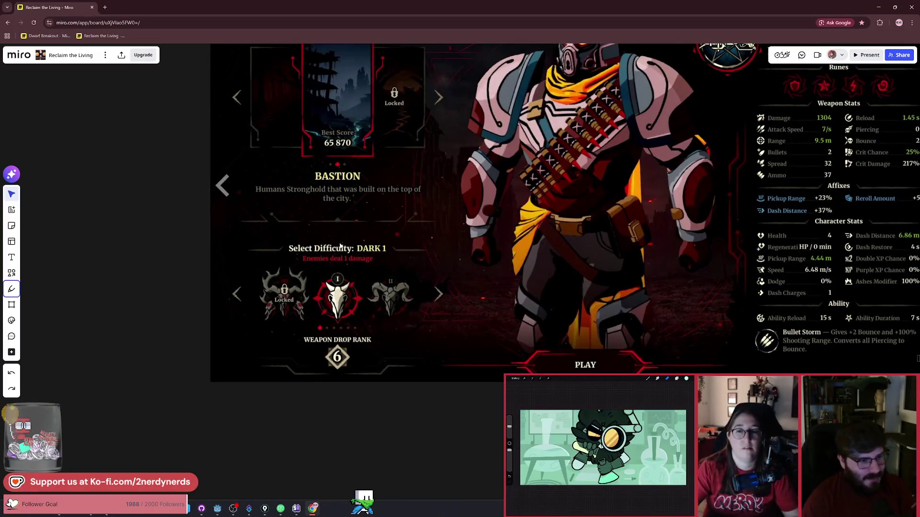
{"action": "scroll", "coordinate": [323, 361], "scroll_direction": "down", "scroll_amount": 2}
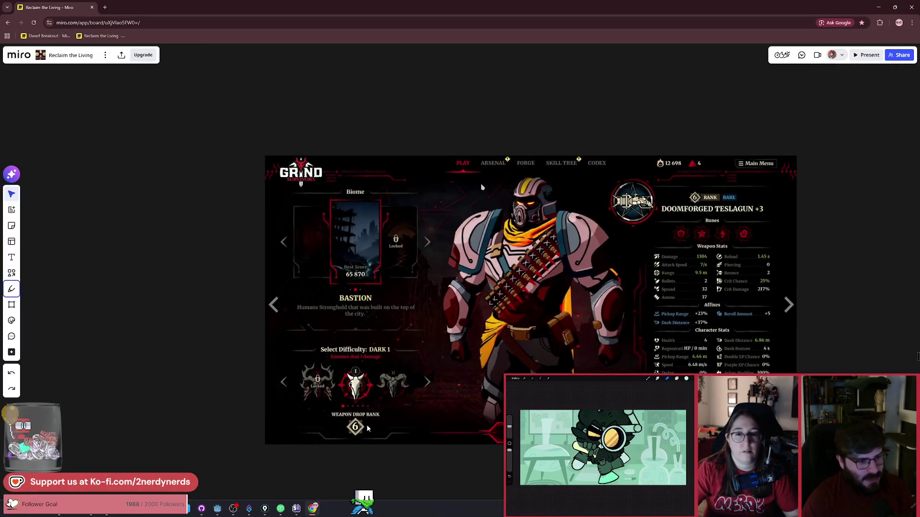
{"action": "scroll", "coordinate": [430, 364], "scroll_direction": "down", "scroll_amount": 4}
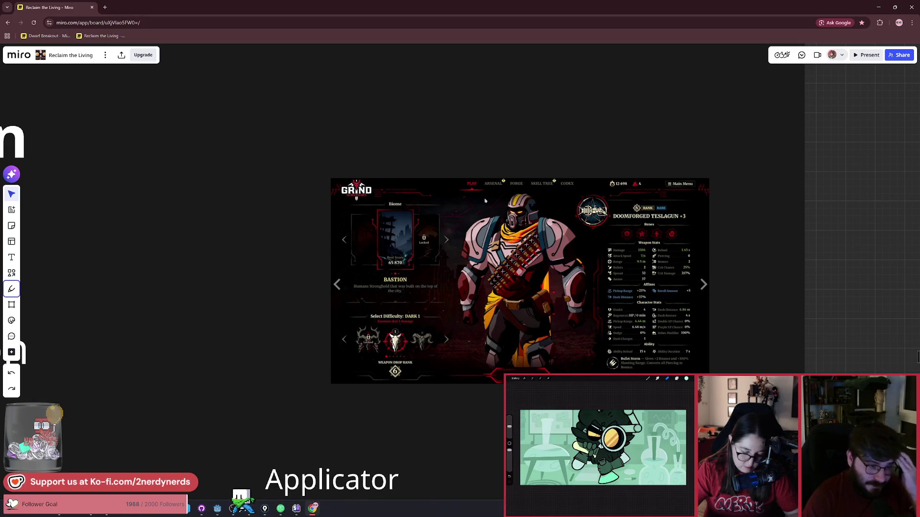
{"action": "scroll", "coordinate": [485, 201], "scroll_direction": "down", "scroll_amount": 5}
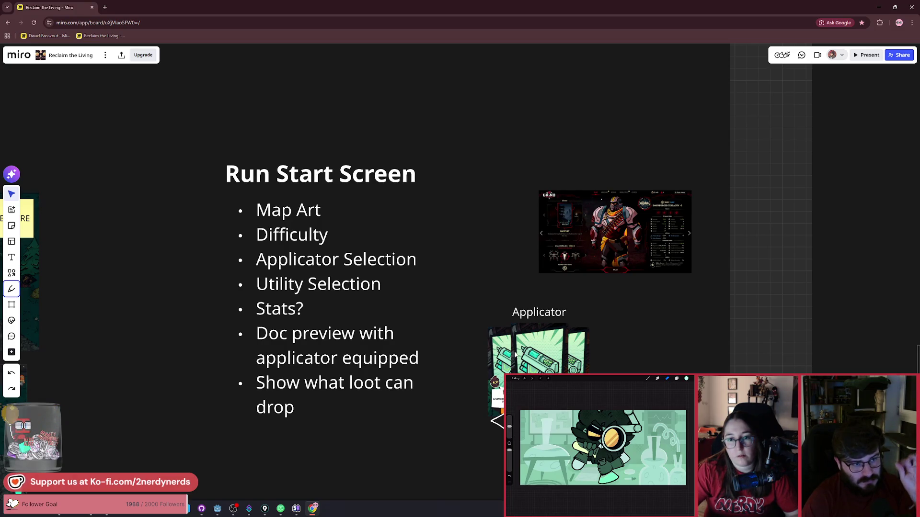
{"action": "scroll", "coordinate": [403, 364], "scroll_direction": "down", "scroll_amount": 2}
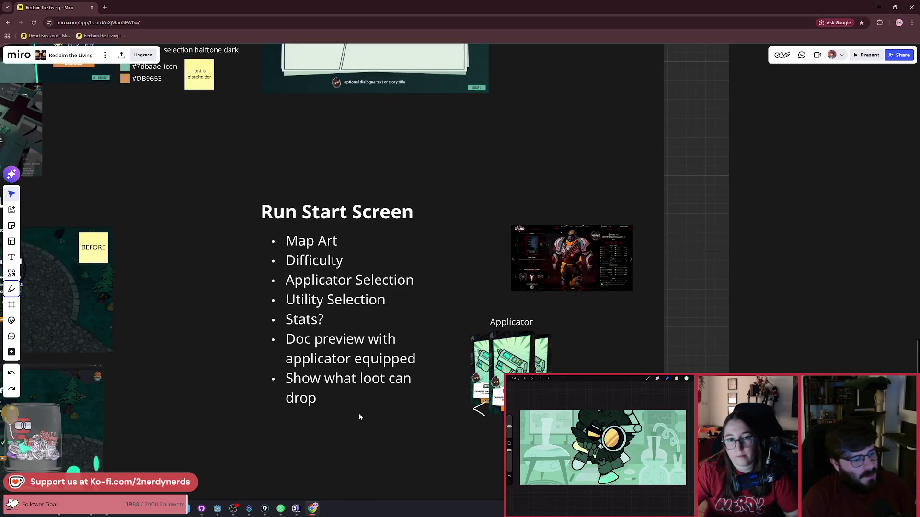